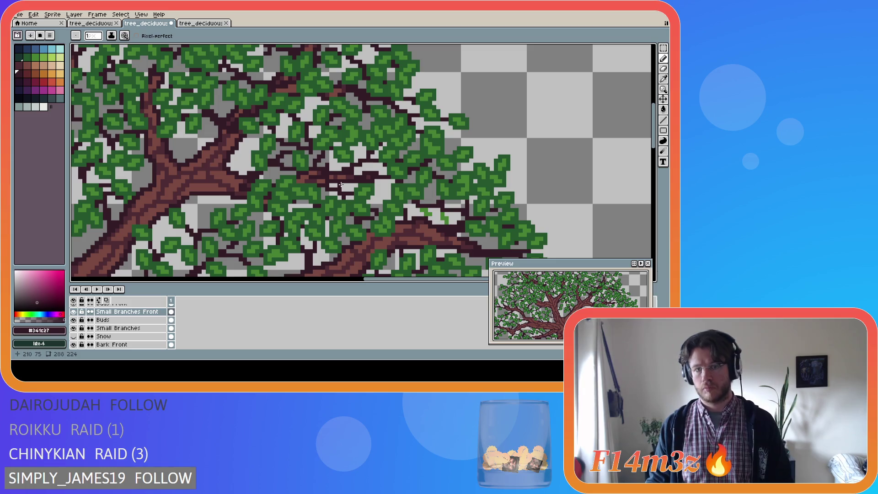
Hide the Tree Chopped and Tree layers so the trunk is out of view.
scroll(119, 327, down, 4)
click(75, 336)
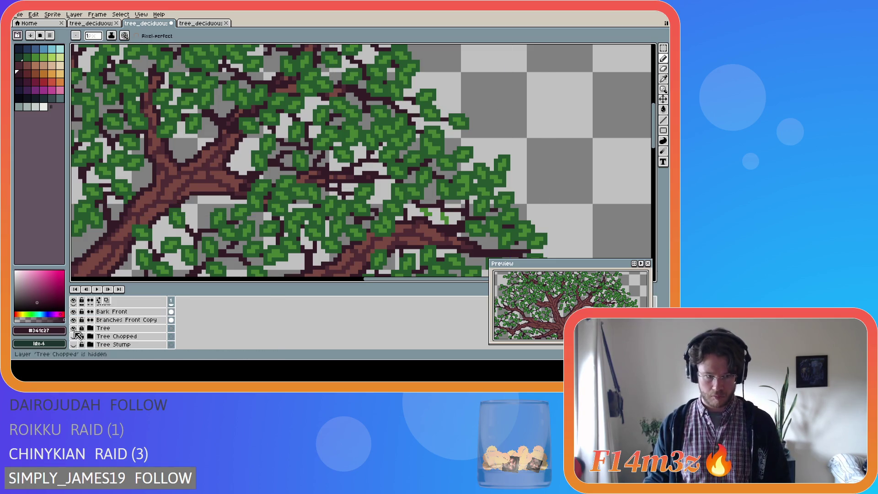
click(74, 329)
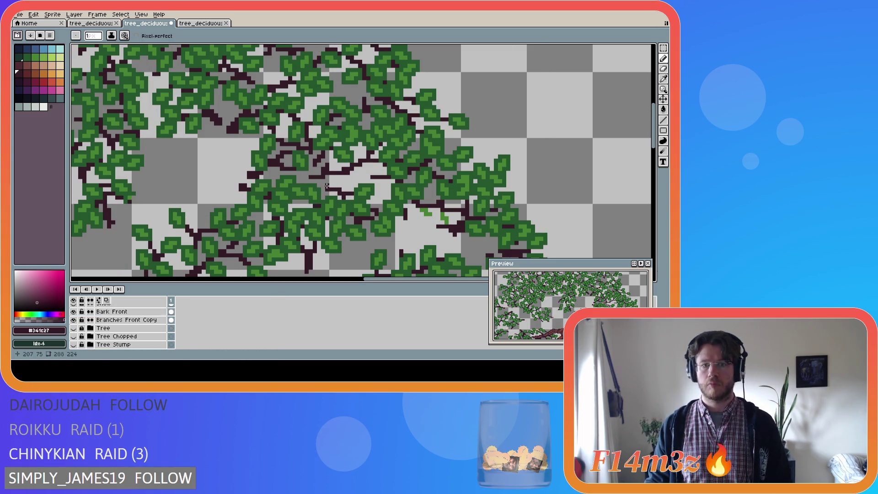
Pencil a short straight dark branch line in the mid-canopy, then show the trunk again.
key(b)
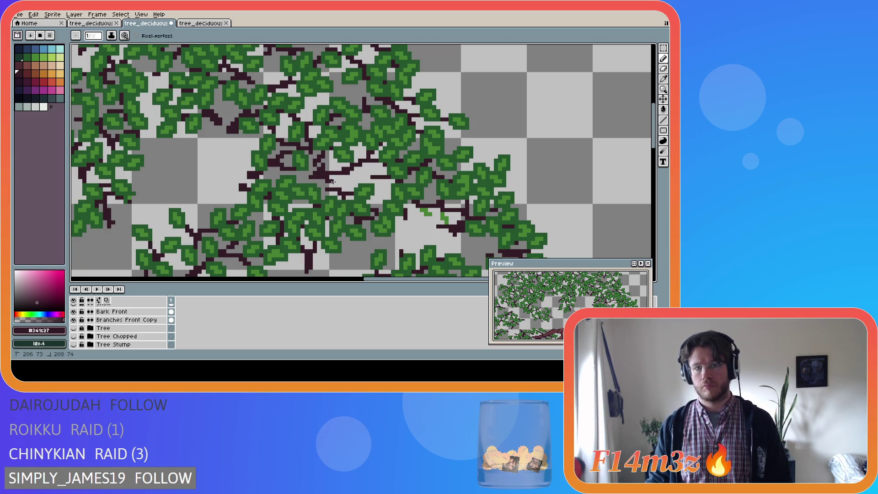
key(ctrl)
key(shift)
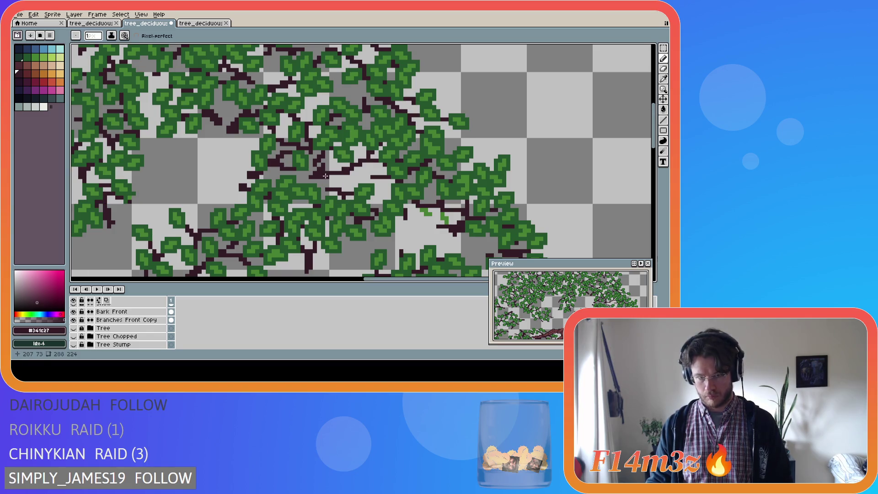
drag(324, 176, 334, 183)
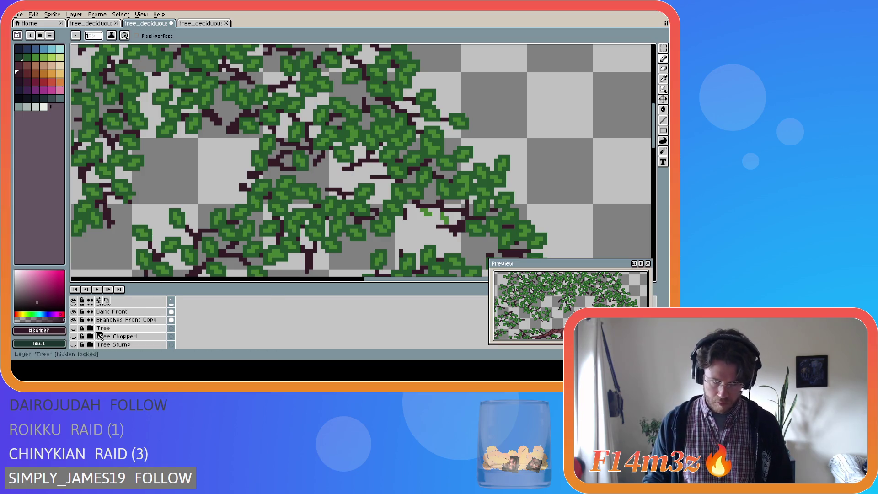
click(74, 328)
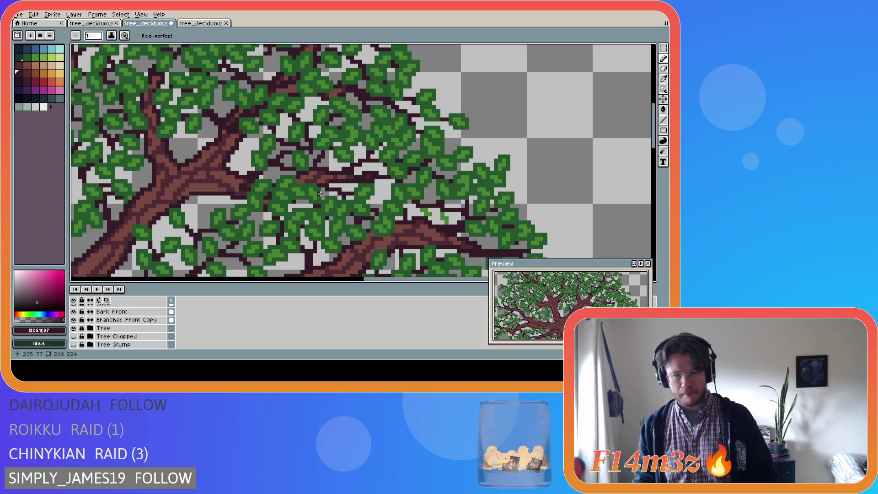
Zoom in, pencil extra dark pixels along the central branch, then hide the Tree layer's trunk.
scroll(352, 189, down, 2)
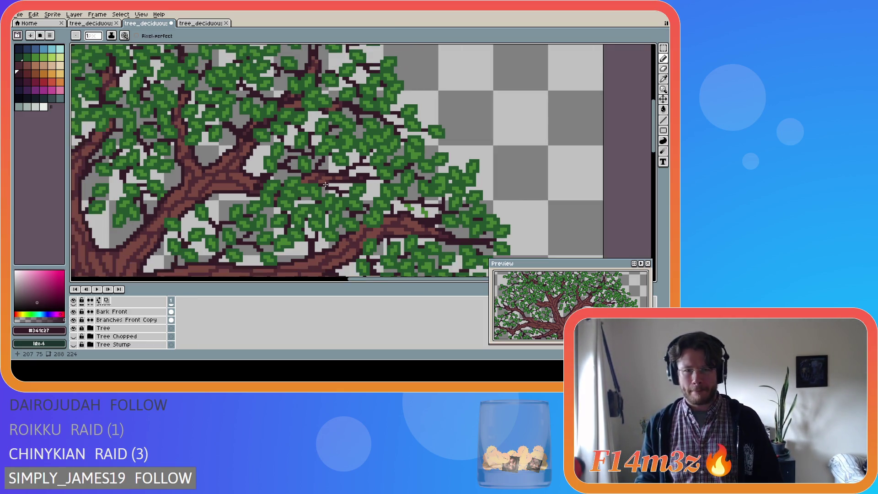
scroll(324, 185, up, 2)
scroll(323, 186, up, 1)
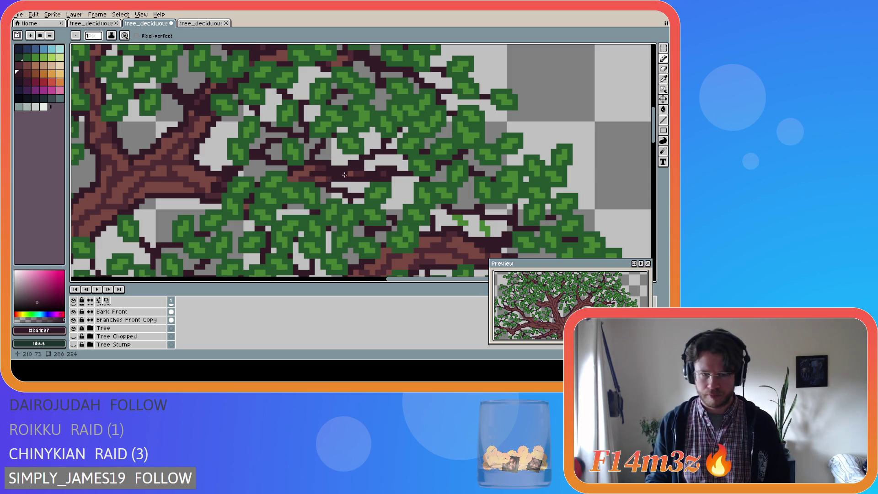
drag(315, 172, 323, 164)
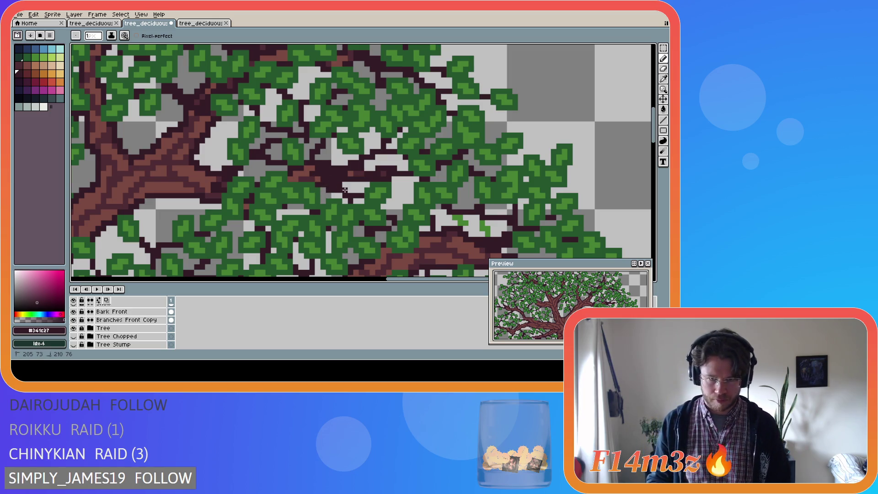
key(ctrl)
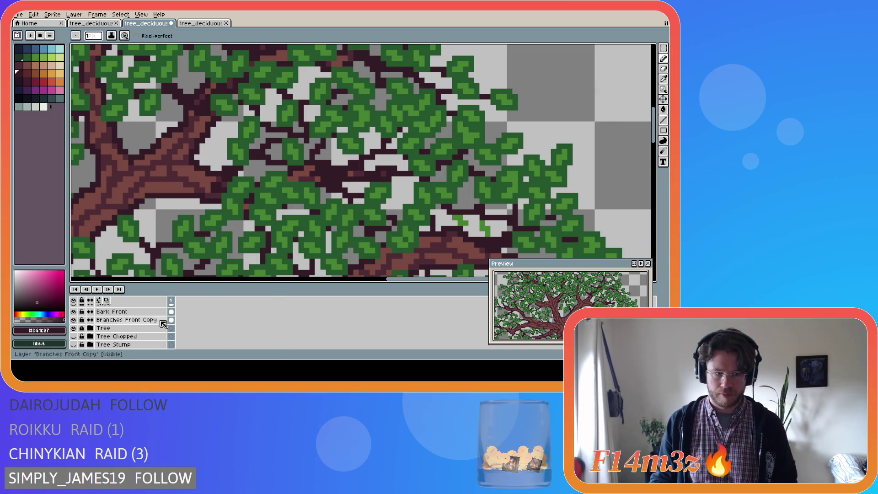
click(73, 329)
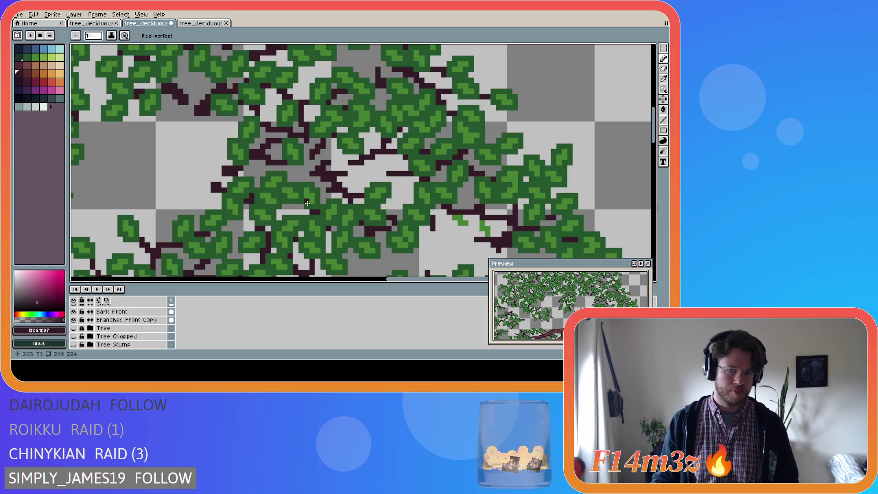
Toggle the trunk on and off to compare, leaving it hidden.
click(74, 329)
click(74, 328)
click(75, 328)
click(74, 329)
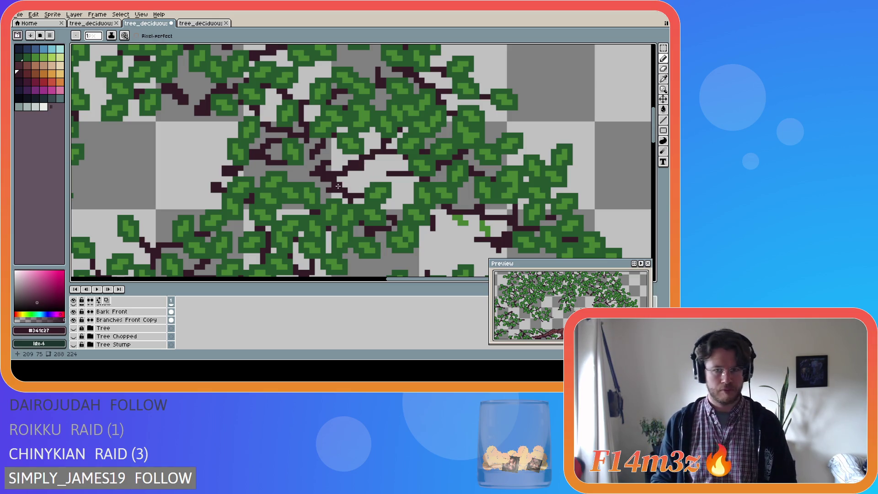
Add a short dark branch line in the canopy and return to the Pencil.
click(367, 168)
drag(375, 168, 375, 168)
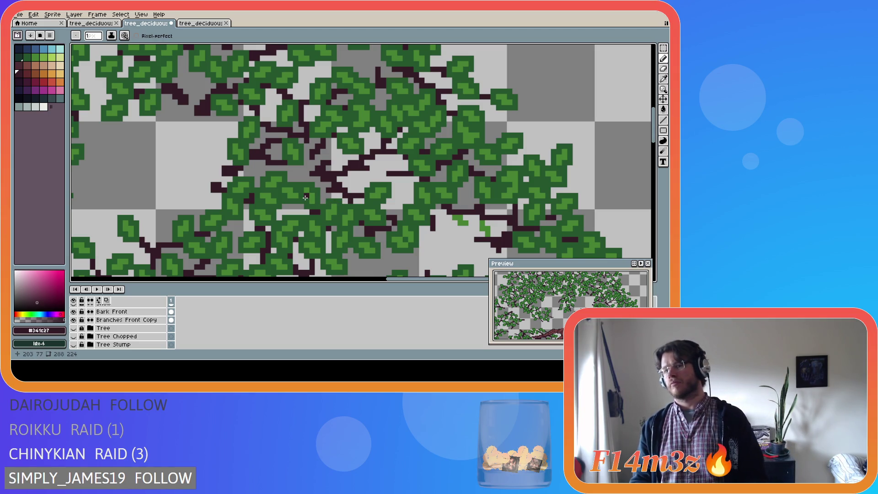
key(e)
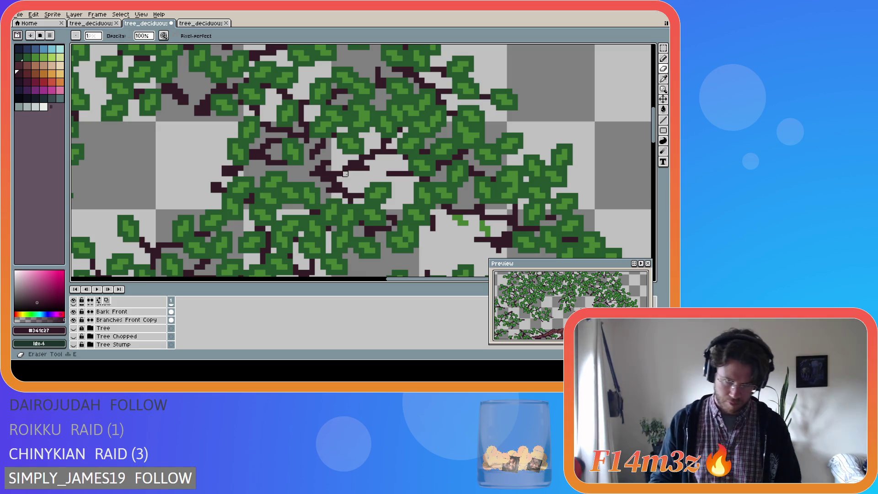
key(m)
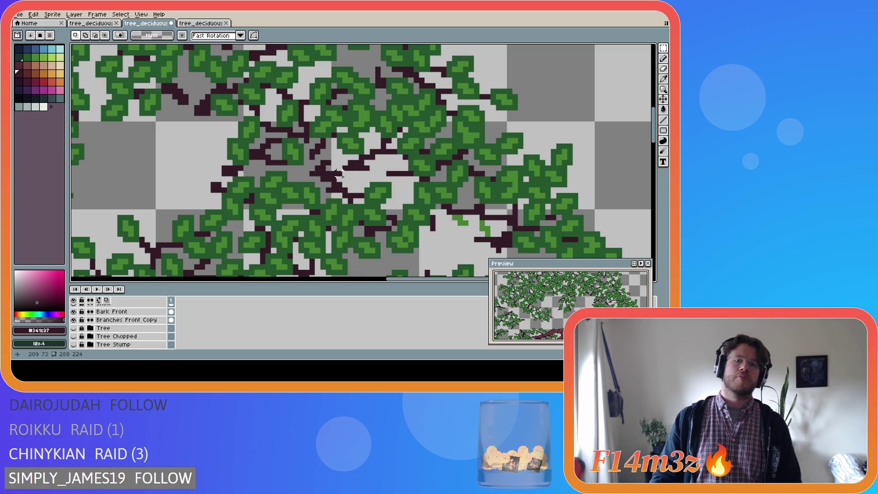
key(b)
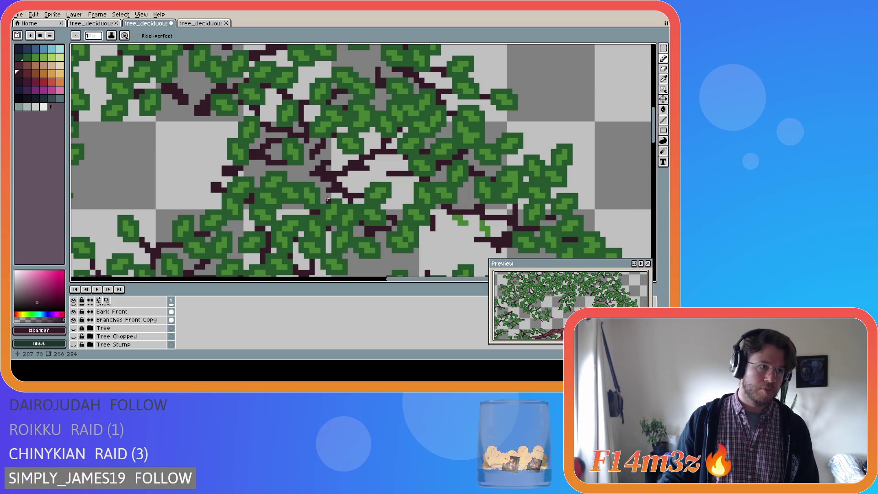
Marquee the central branch cluster and nudge it with the arrow keys, checking against the trunk.
key(m)
drag(371, 205, 303, 153)
key(ctrl+d)
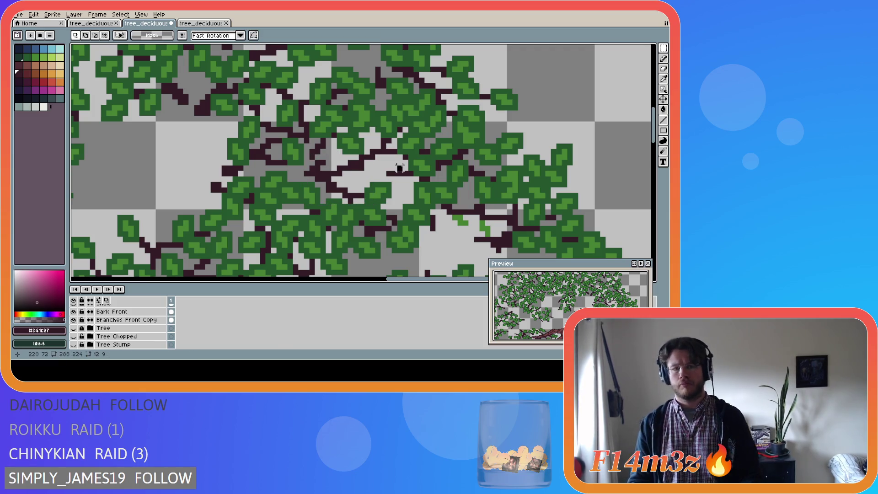
click(74, 328)
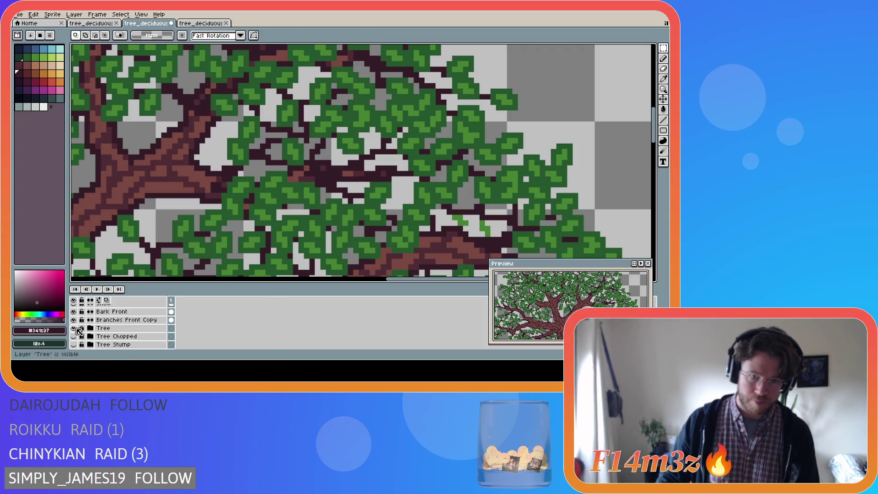
key(Right)
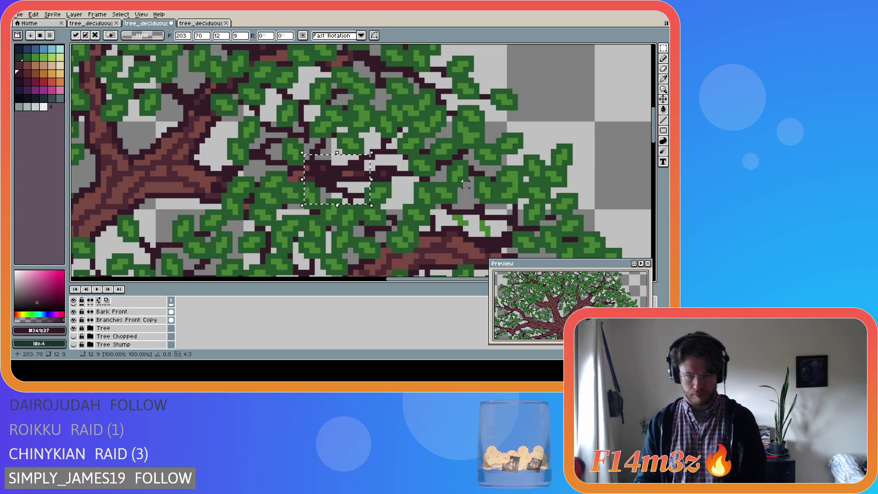
key(Right)
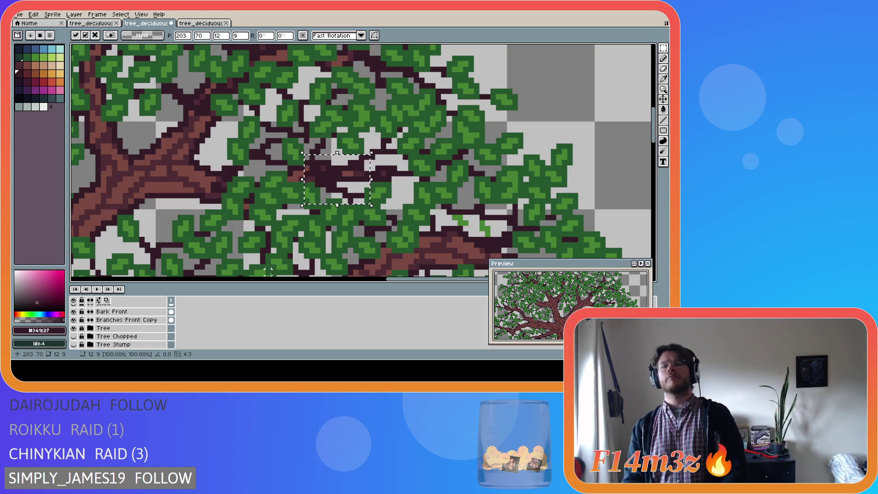
click(75, 328)
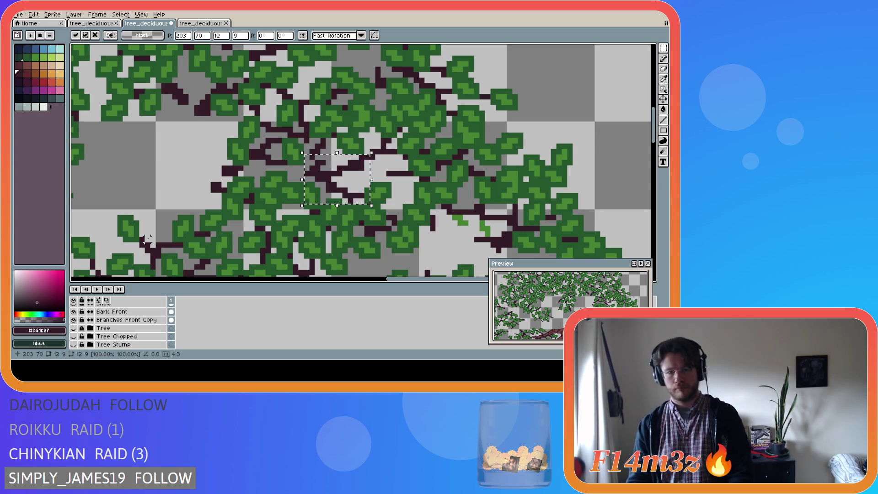
key(Left)
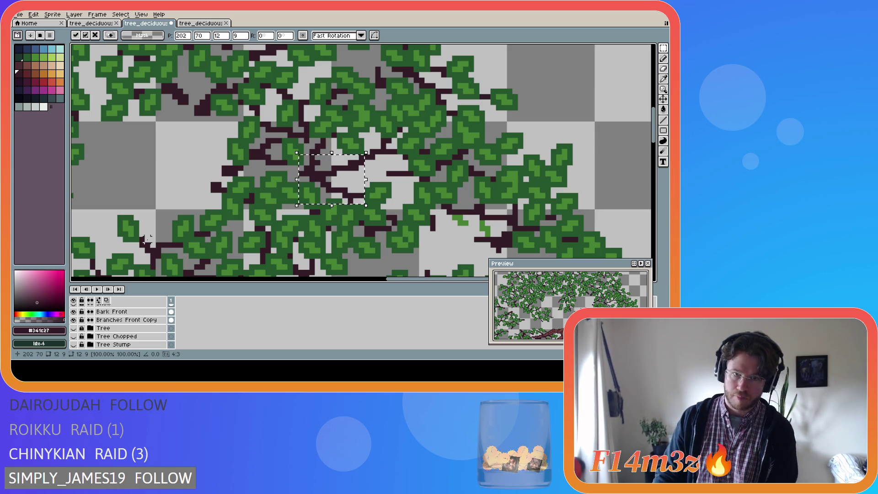
key(Left)
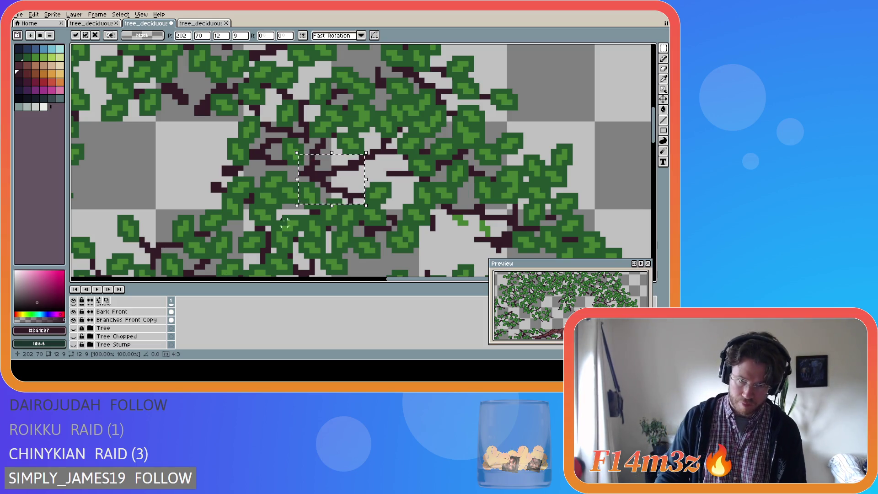
key(m)
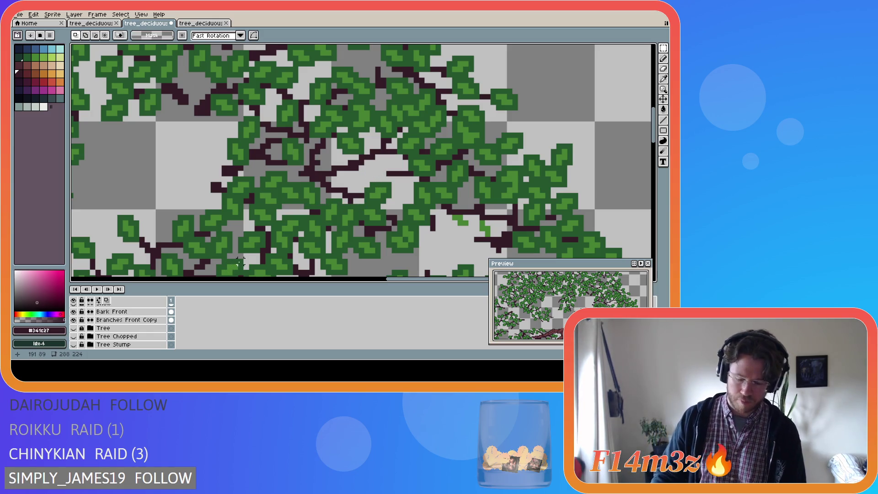
Check the Small Branches Front layer and add a branch pixel in the canopy.
key(b)
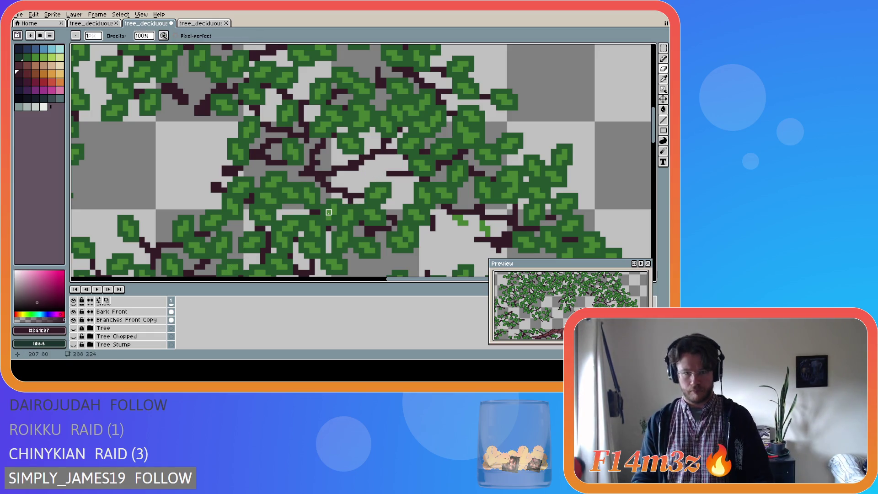
key(e)
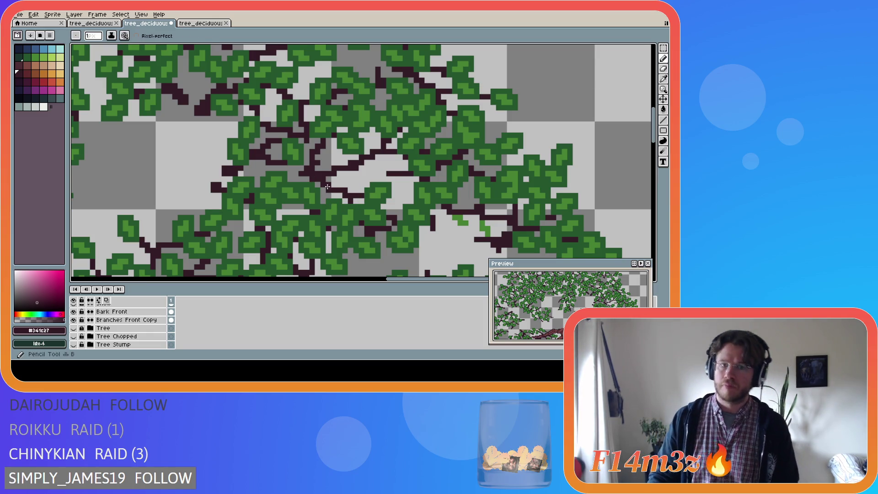
scroll(77, 323, up, 3)
click(75, 320)
click(75, 320)
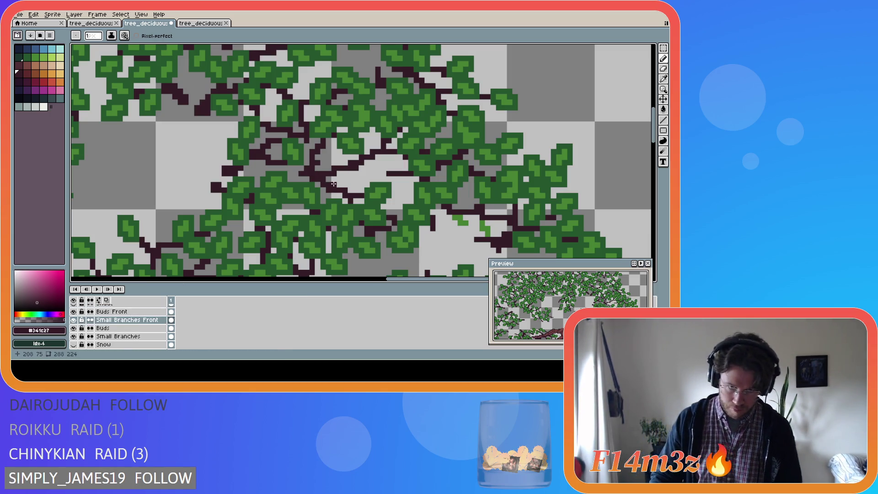
click(319, 184)
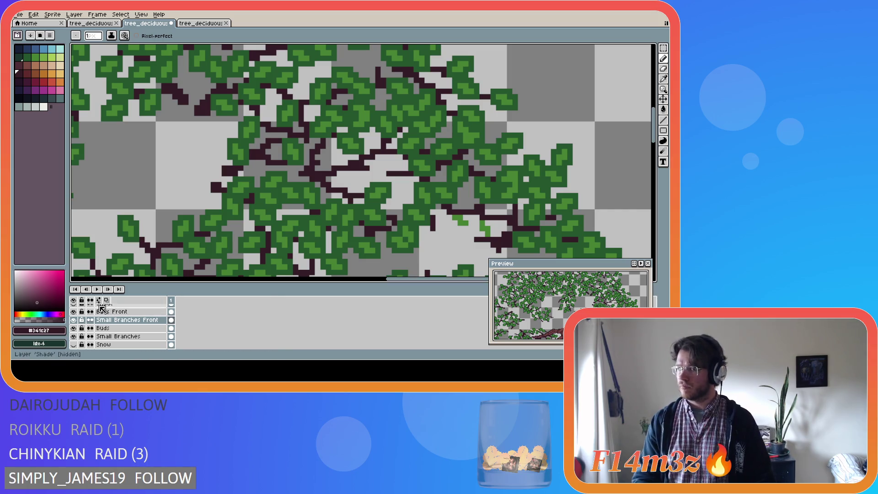
Toggle the Small Branches and Tree layers to compare the canopy with and without them.
click(75, 337)
click(75, 337)
scroll(77, 346, down, 2)
scroll(76, 346, down, 1)
click(74, 320)
click(75, 320)
click(74, 320)
click(74, 320)
click(74, 319)
click(74, 320)
click(74, 320)
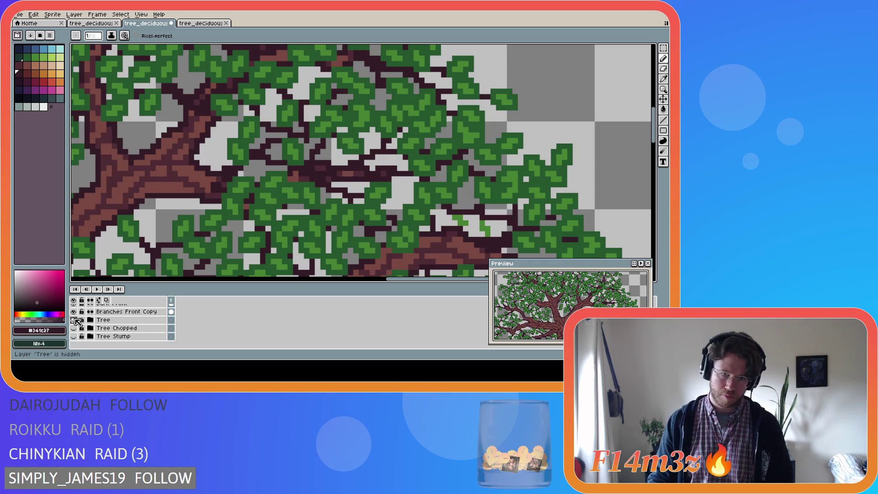
Keep comparing the canopy with and without the trunk, finally leaving the Tree layer hidden.
click(75, 319)
click(75, 320)
click(74, 320)
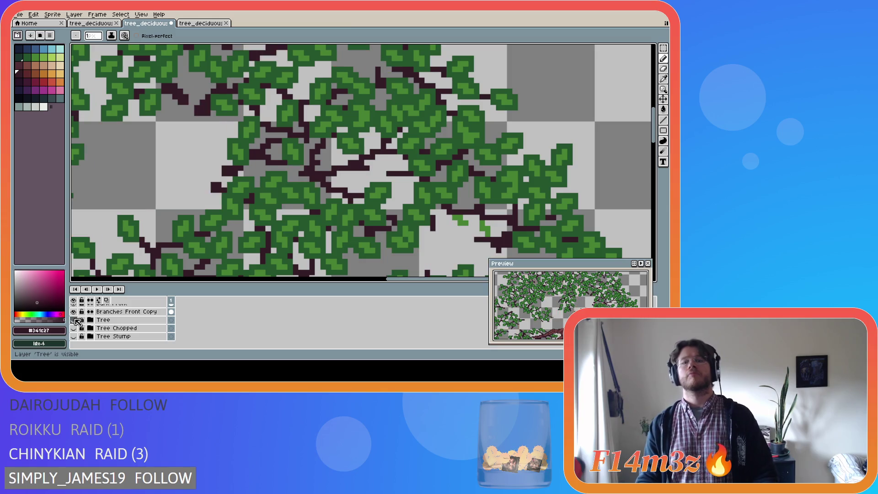
click(75, 320)
click(75, 320)
click(75, 320)
click(75, 320)
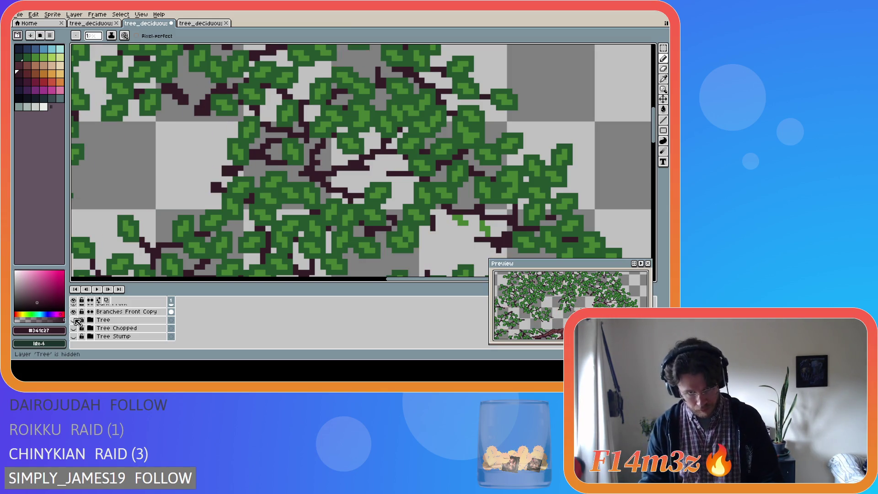
click(75, 320)
click(75, 320)
click(74, 320)
click(74, 320)
click(75, 320)
click(74, 321)
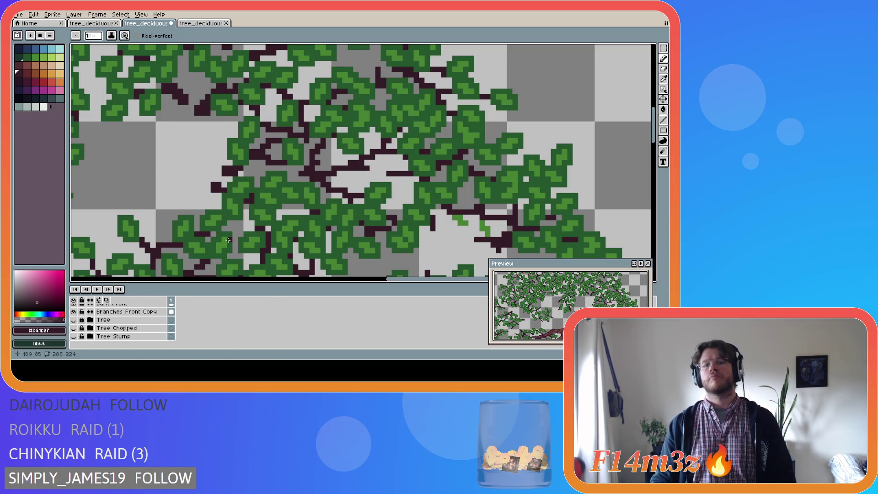
key(m)
drag(310, 179, 344, 200)
key(ctrl+d)
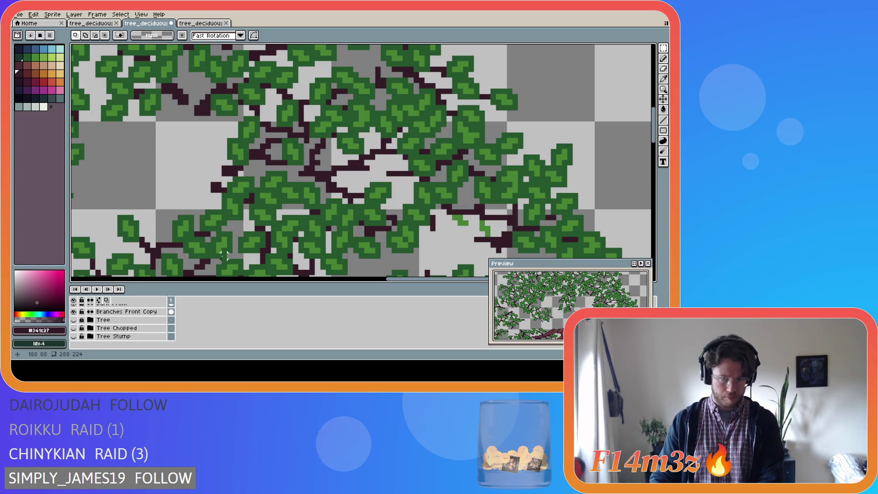
key(ctrl+z)
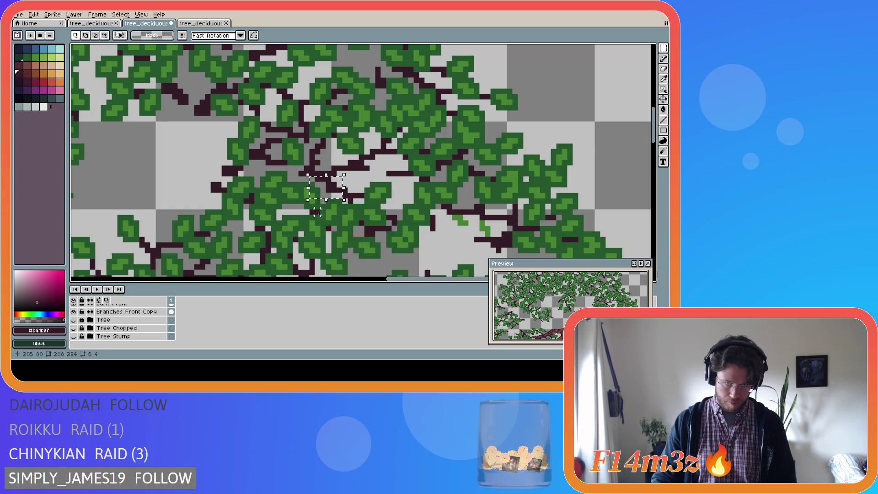
click(74, 320)
click(74, 320)
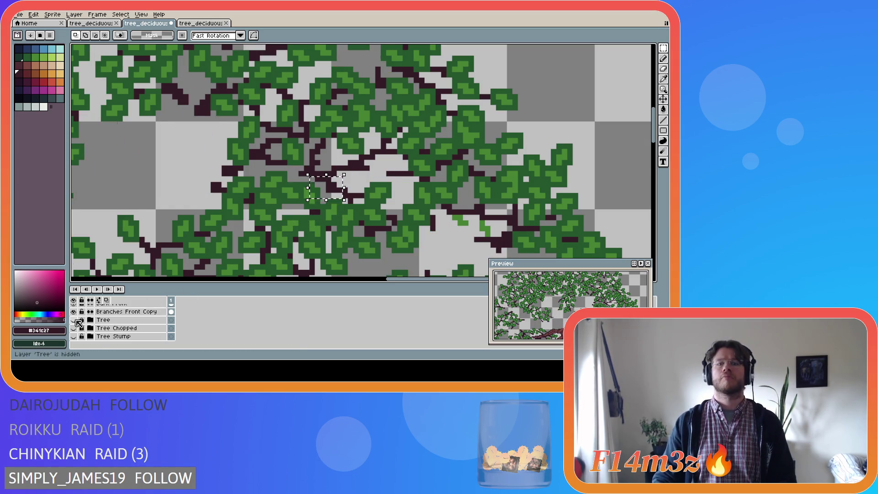
click(75, 320)
click(75, 320)
click(75, 321)
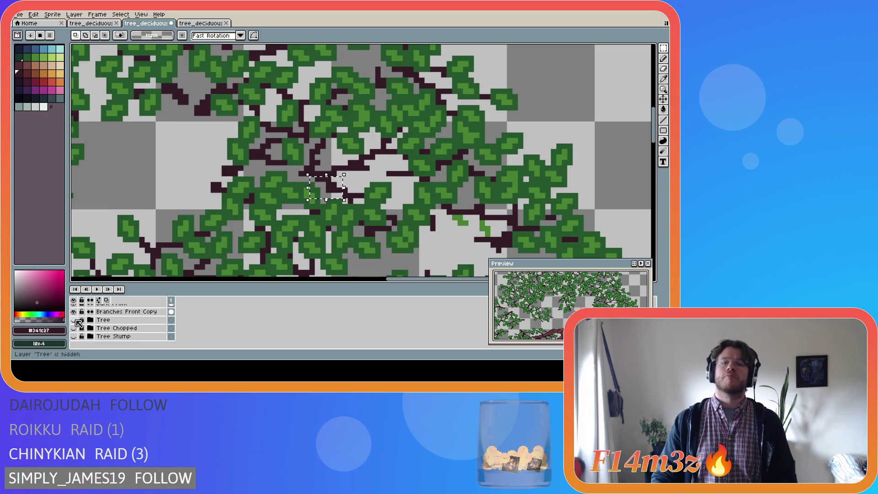
drag(289, 156, 397, 201)
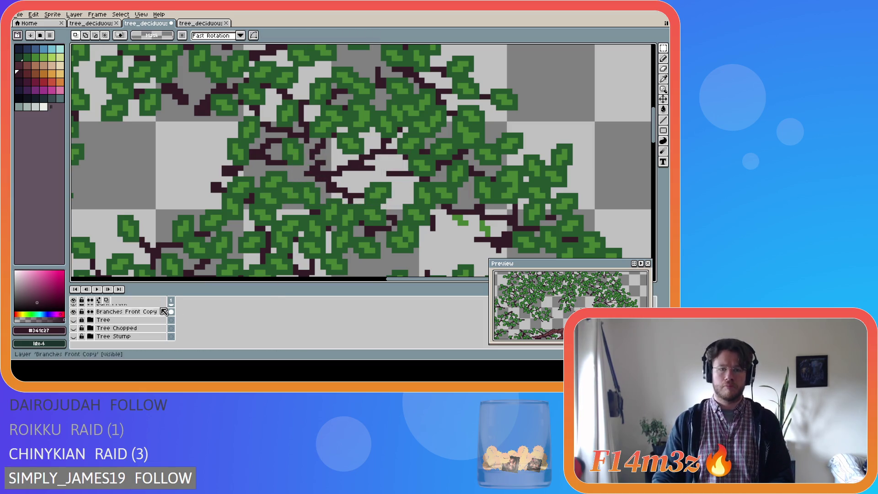
click(75, 320)
click(75, 320)
click(75, 320)
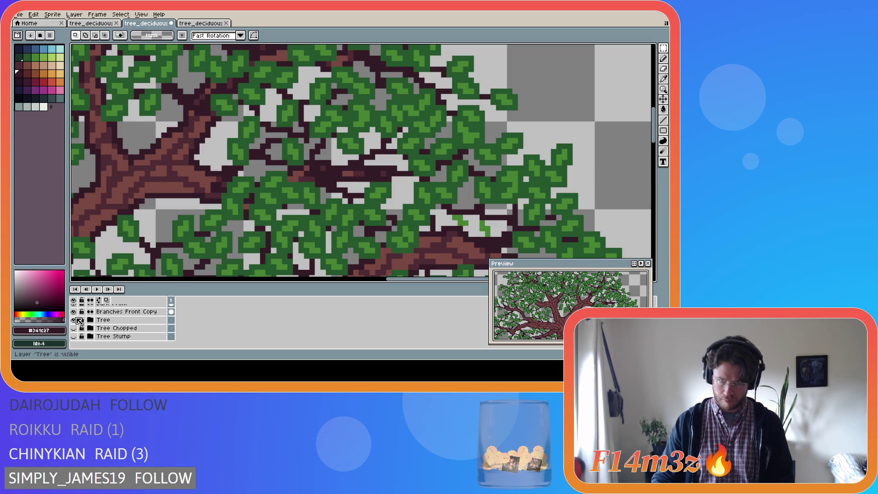
click(75, 320)
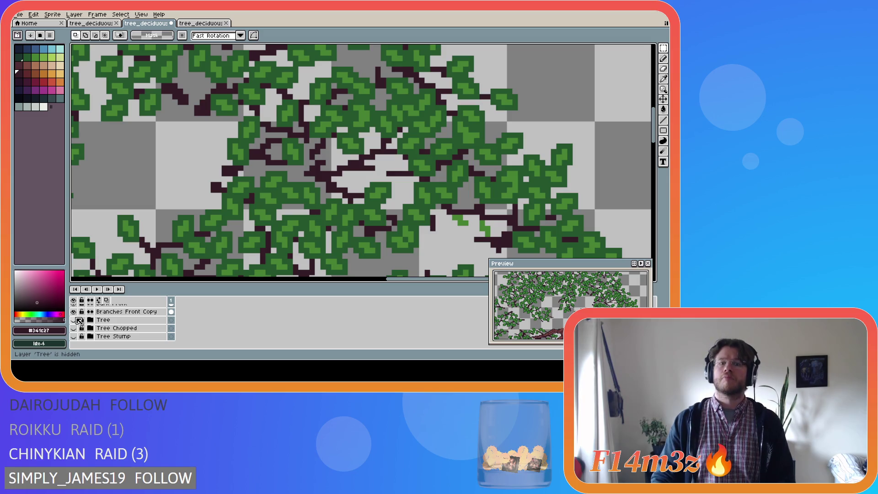
click(75, 320)
click(75, 319)
click(75, 320)
click(75, 320)
click(76, 320)
click(76, 319)
click(76, 320)
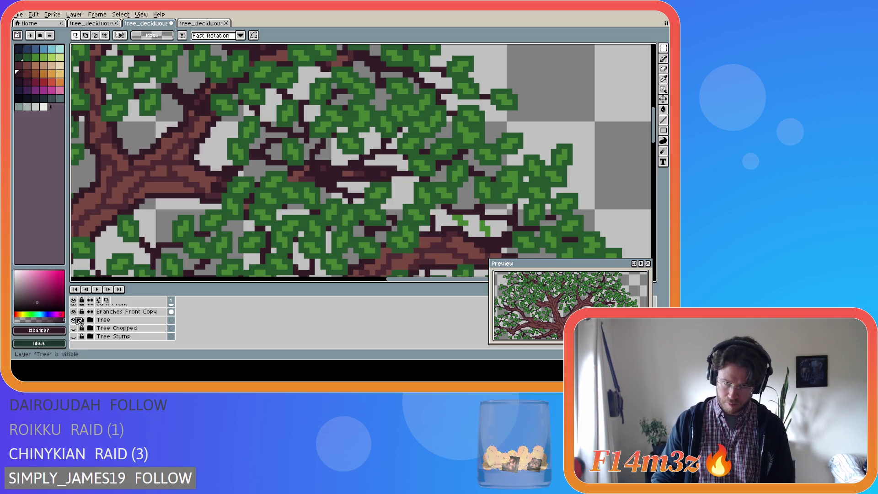
click(76, 320)
scroll(77, 320, up, 3)
click(75, 320)
click(75, 320)
click(75, 320)
click(75, 320)
click(75, 320)
click(75, 319)
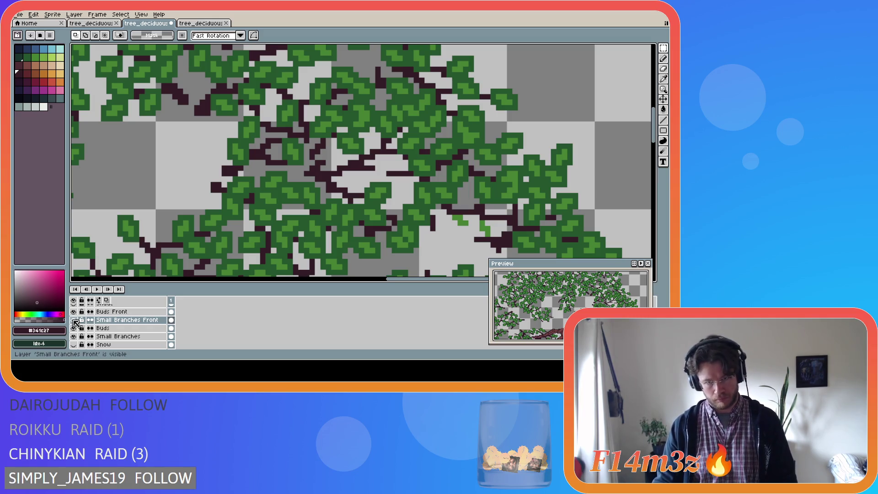
Pencil green #468232 buds along the central branch, undoing two stray strokes.
key(b)
click(34, 55)
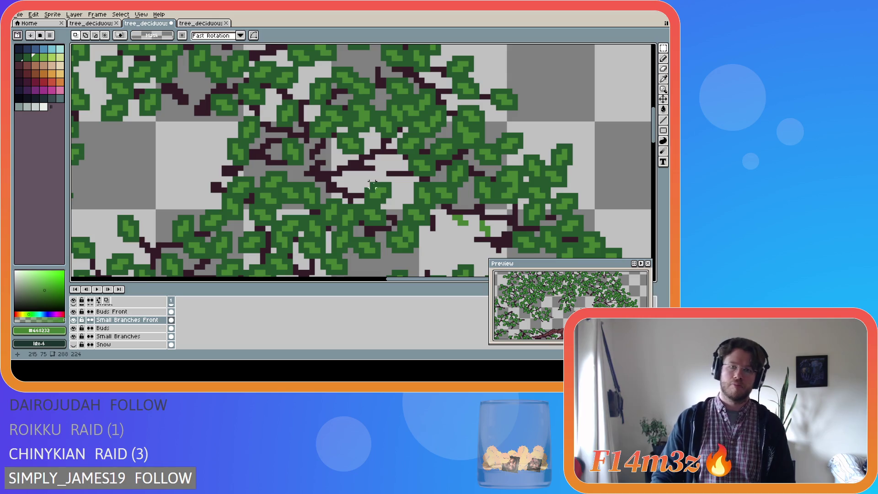
mouse_move(379, 168)
mouse_down()
mouse_move(386, 172)
mouse_move(389, 162)
mouse_move(366, 179)
mouse_move(349, 159)
mouse_up()
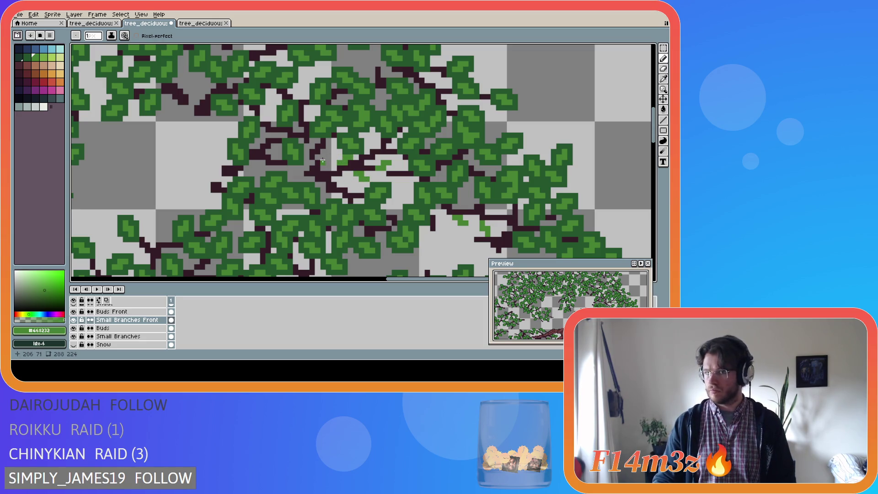
drag(333, 152, 333, 154)
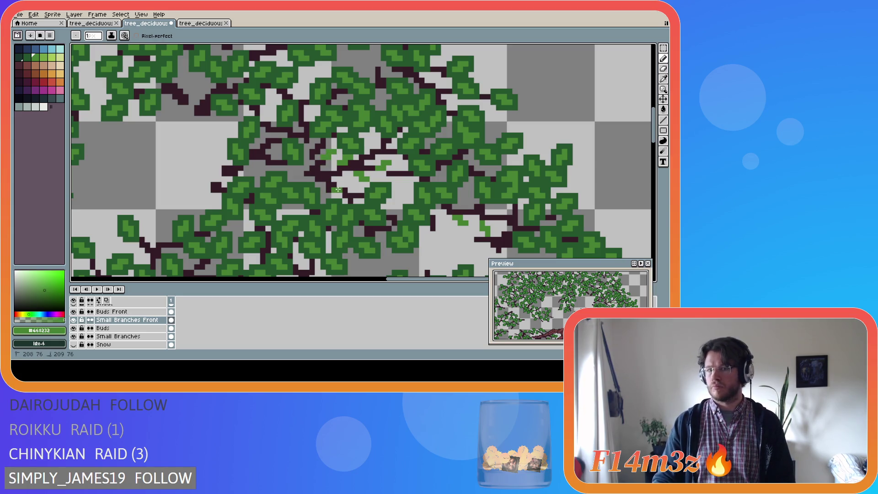
click(347, 179)
key(ctrl)
key(ctrl)
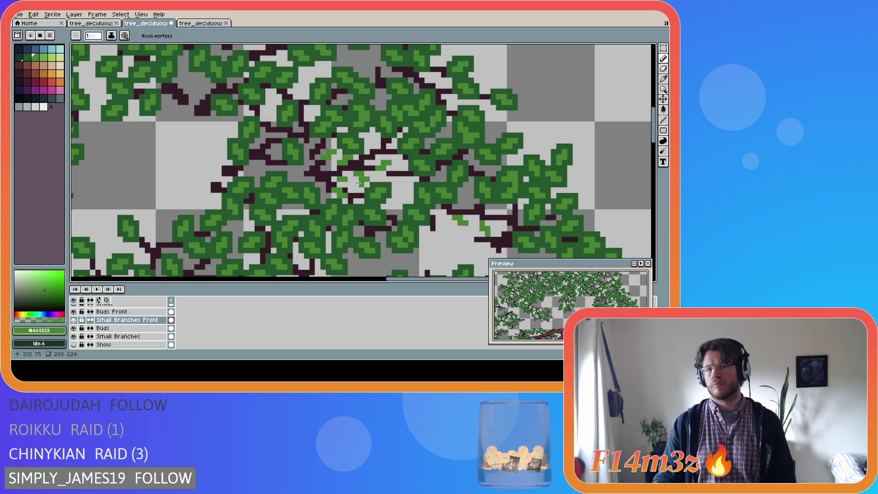
key(ctrl+z)
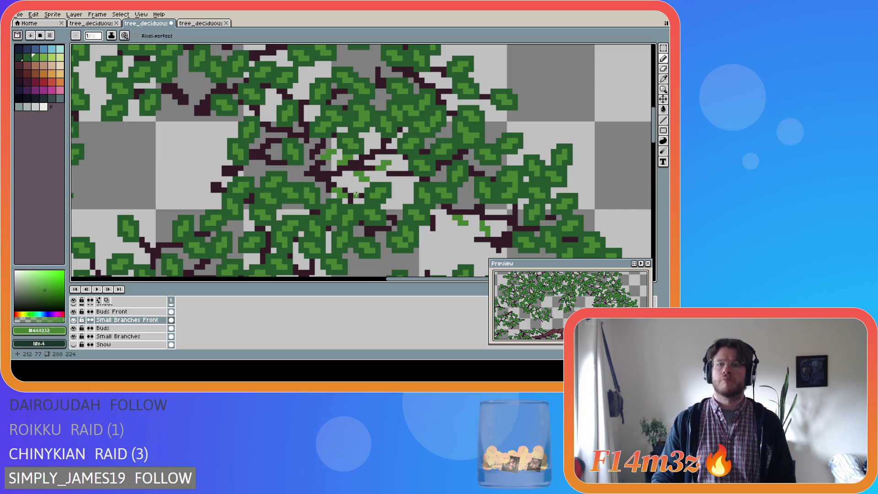
key(ctrl+z)
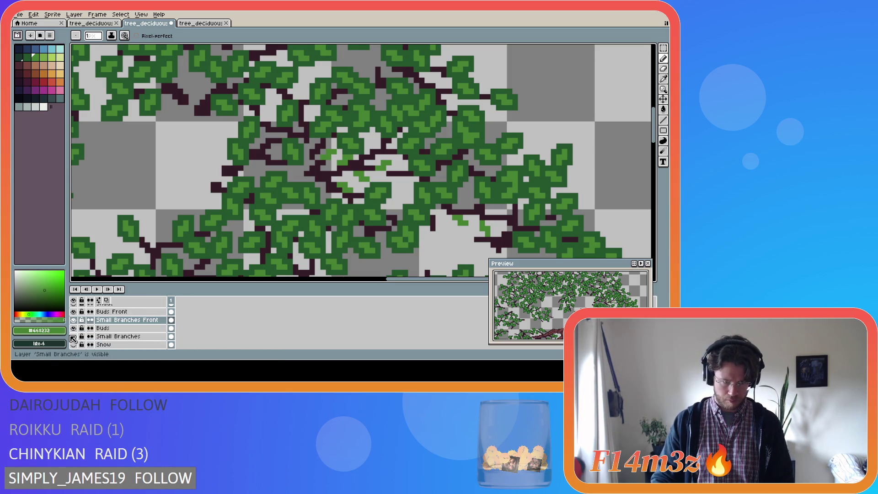
Hide the Small Branches layer and check the Small Branches Front layer's branches.
click(74, 338)
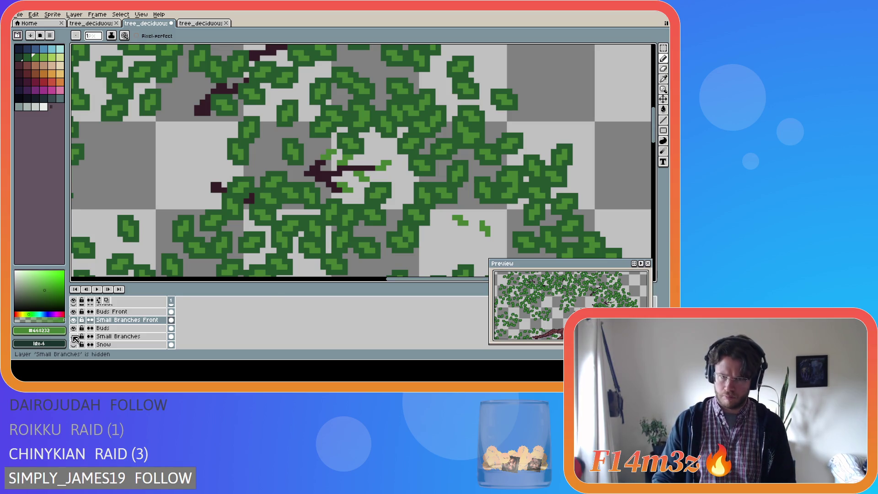
key(e)
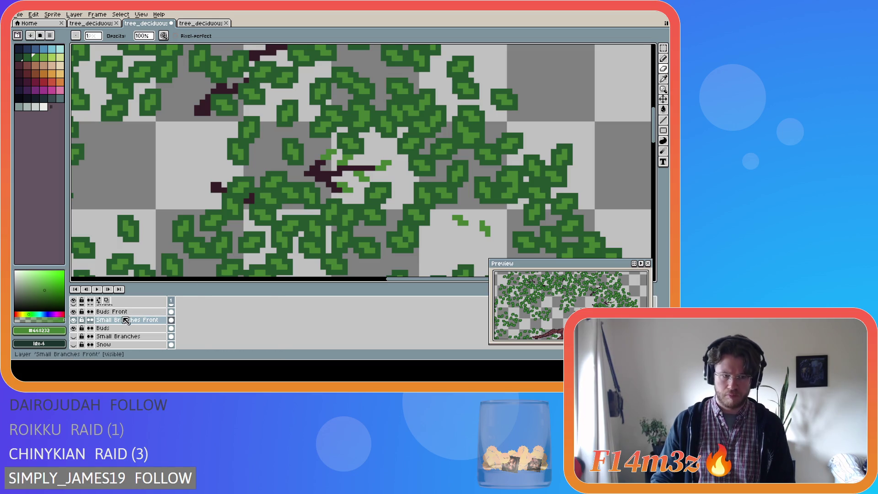
click(74, 320)
click(74, 319)
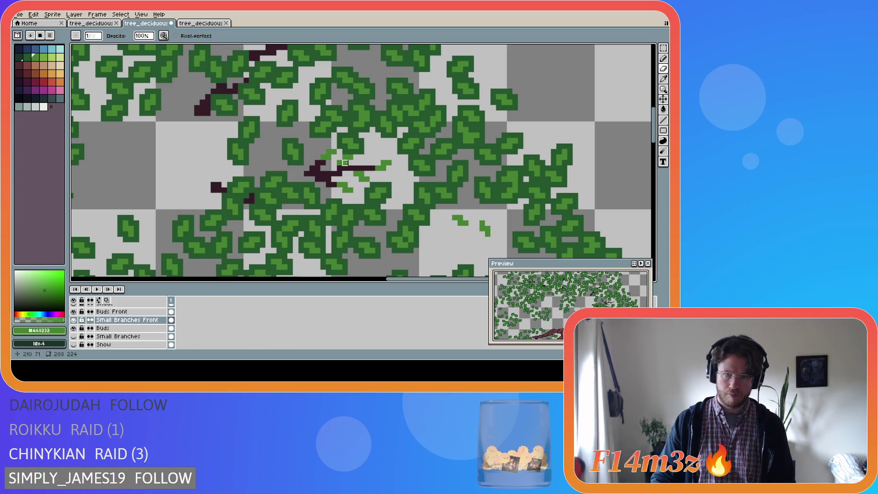
Sample the bud green from the canvas and draw a short green bud off the branch.
key(i)
key(b)
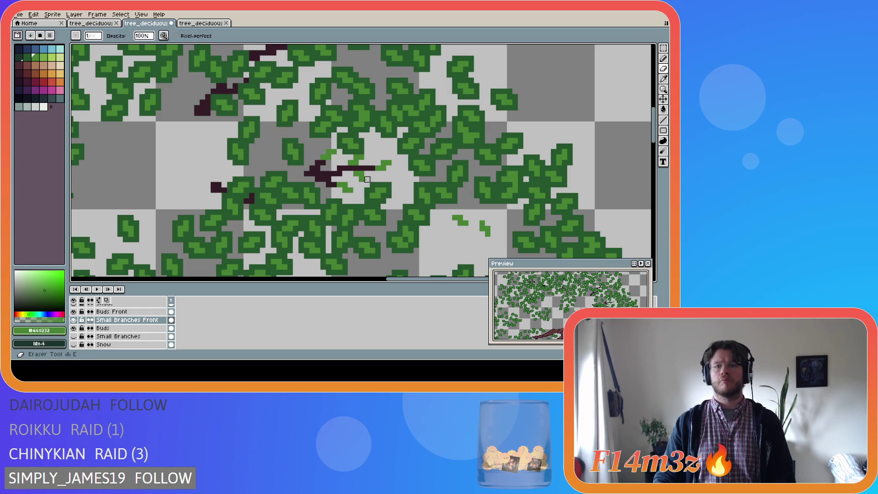
key(i)
key(b)
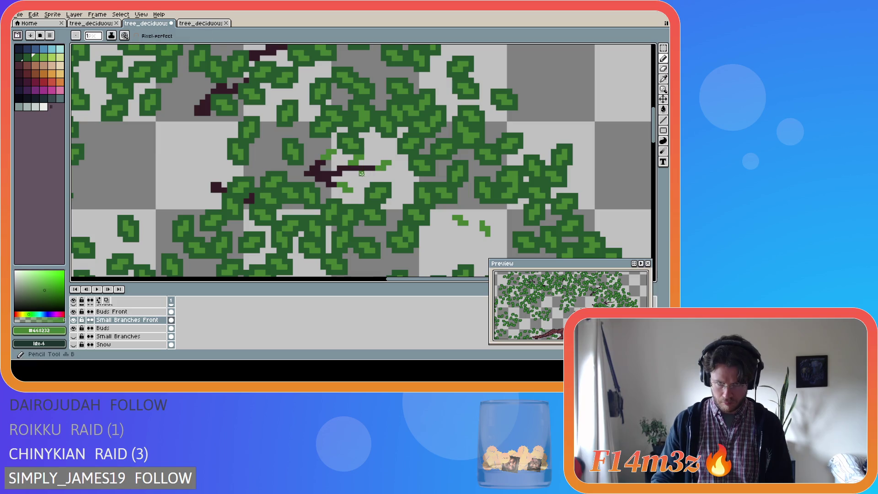
drag(362, 174, 376, 187)
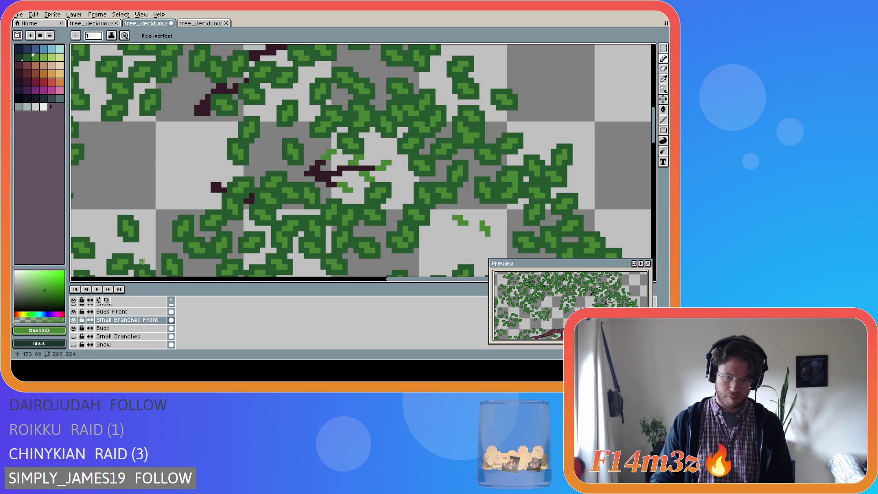
scroll(77, 339, down, 2)
Show the trunk and Small Branches layers, toggling Small Branches repeatedly to compare the buds.
click(73, 337)
click(74, 337)
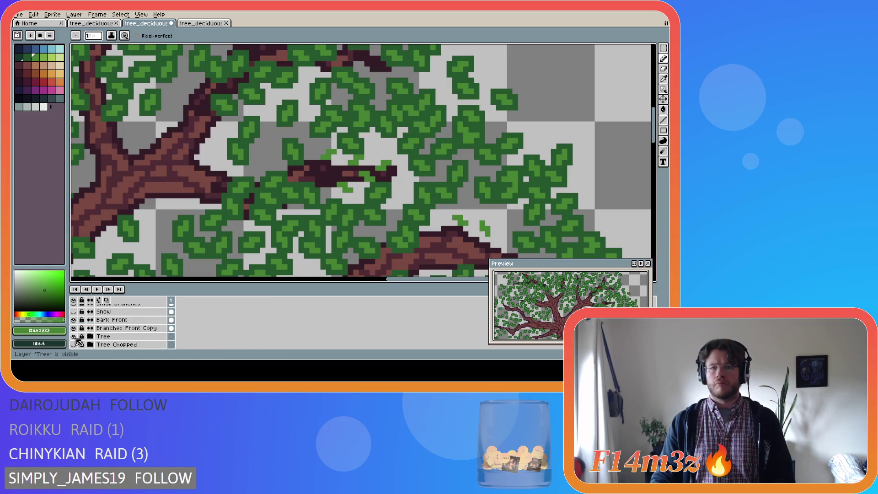
scroll(77, 338, up, 3)
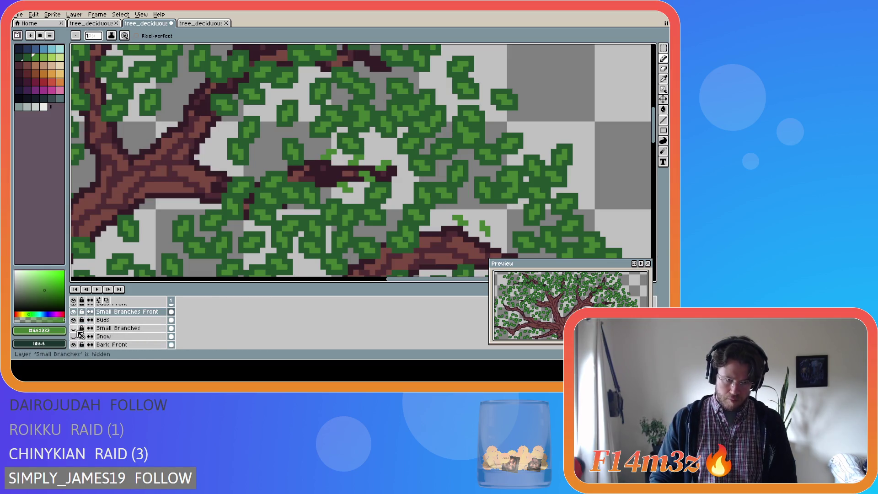
click(74, 329)
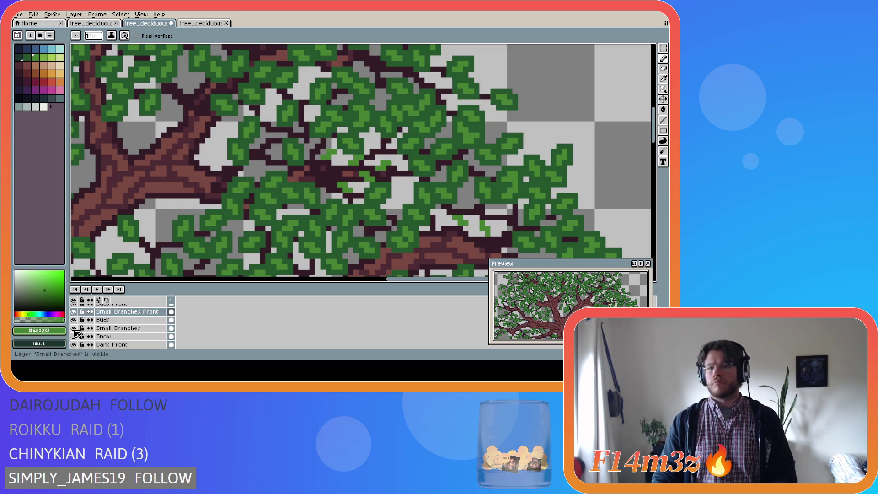
click(73, 328)
click(73, 328)
click(74, 328)
click(73, 329)
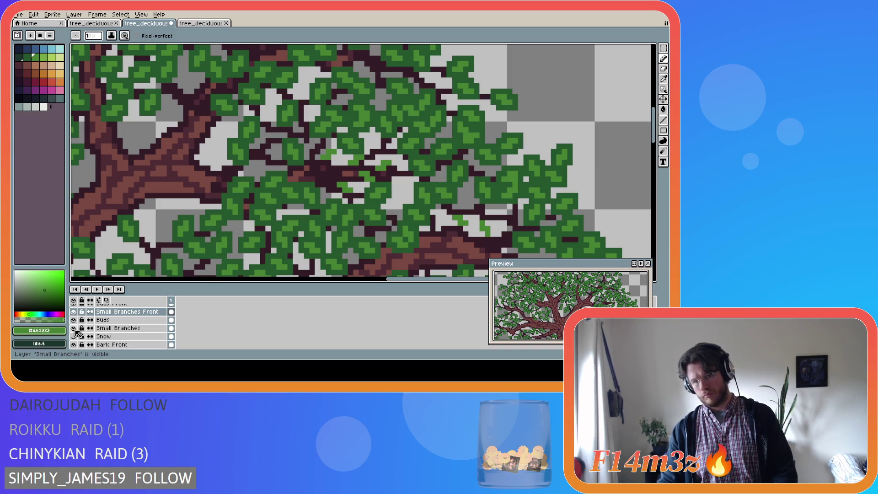
click(74, 329)
click(74, 328)
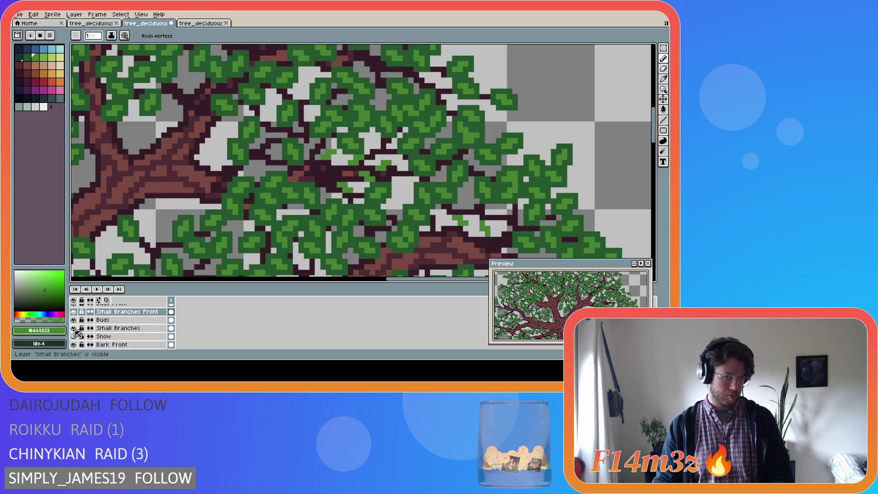
click(74, 329)
click(74, 329)
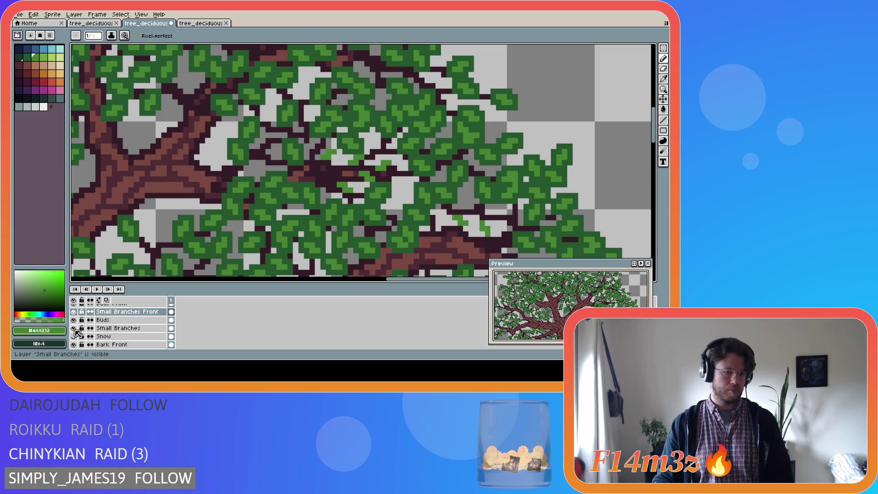
Hide the Small Branches, Buds and Tree Chopped layers.
click(75, 329)
click(76, 321)
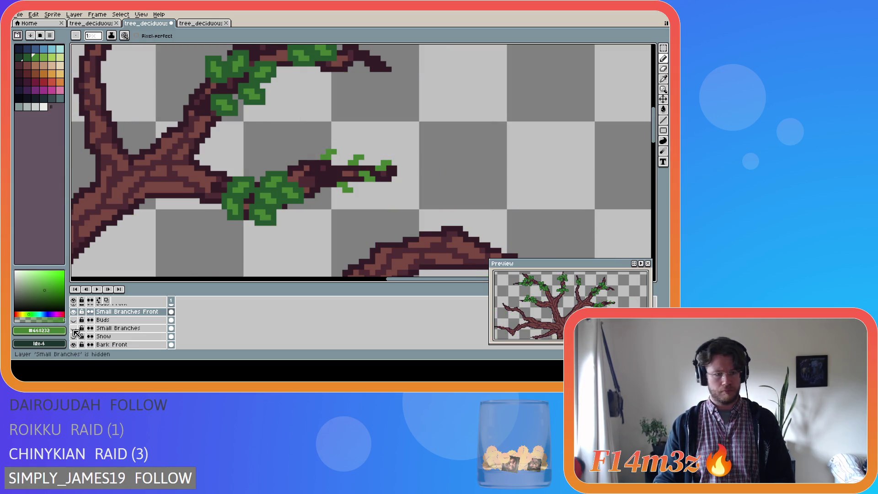
scroll(81, 327, down, 2)
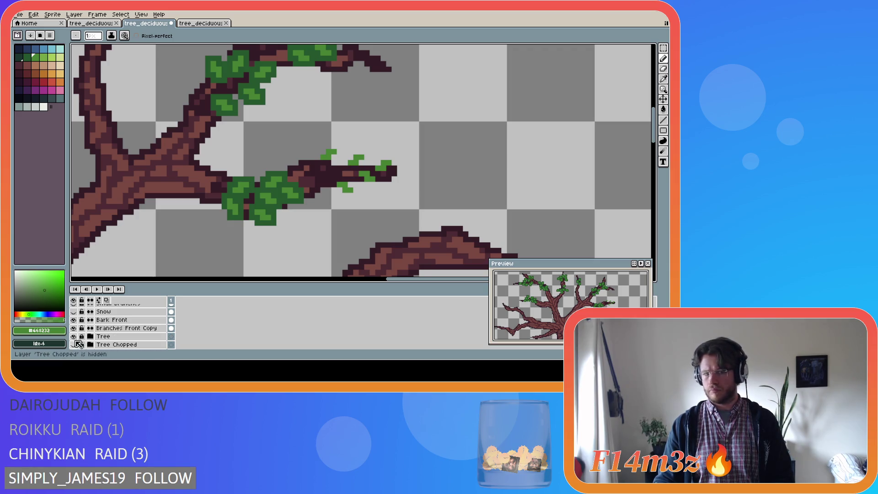
click(73, 336)
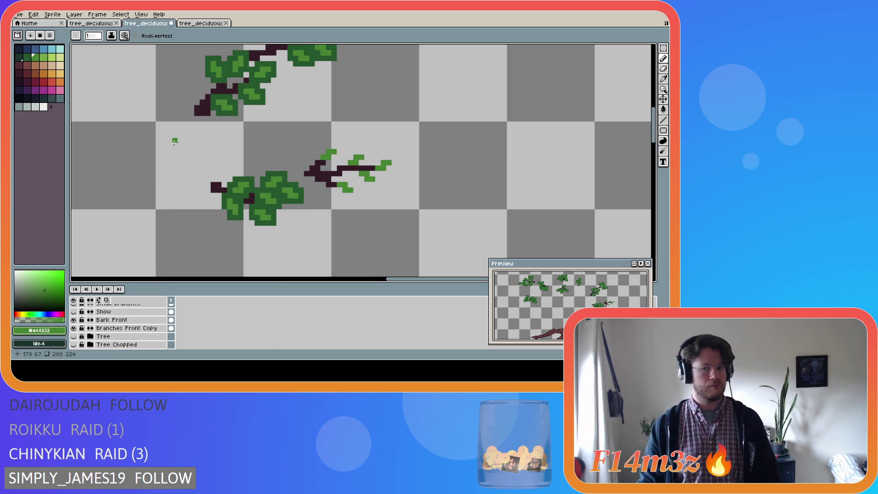
Magic-wand select the four green leaves on the small branch and delete them.
key(w)
click(327, 156)
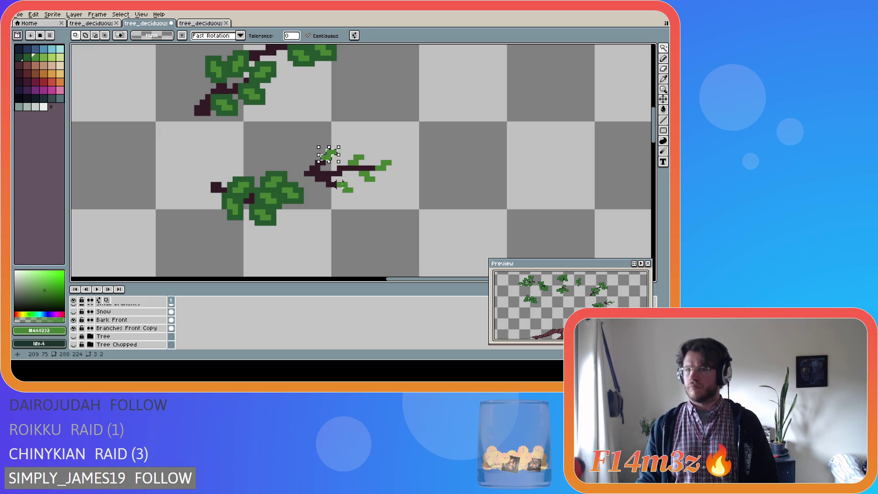
shift+click(357, 160)
shift+click(368, 176)
shift+click(384, 170)
key(Delete)
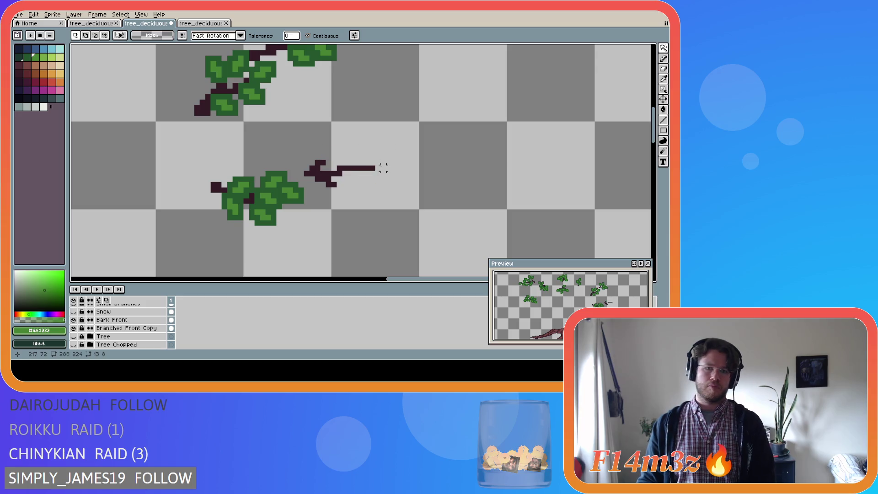
Box-select the branch knot, nudge it one pixel up and left, and deselect.
key(m)
drag(304, 160, 336, 191)
key(Left)
key(Up)
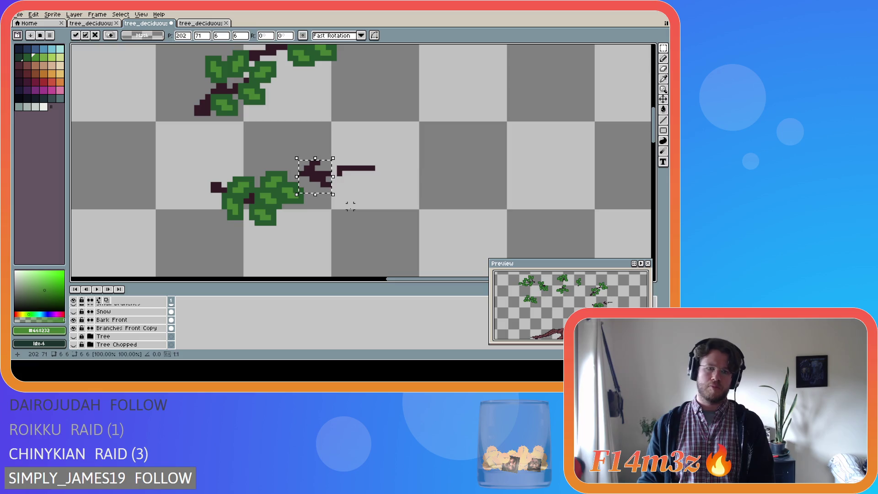
key(ctrl+d)
Fill the branch gap with the dark branch colour and show the Tree layer's trunk.
key(b)
alt+click(325, 174)
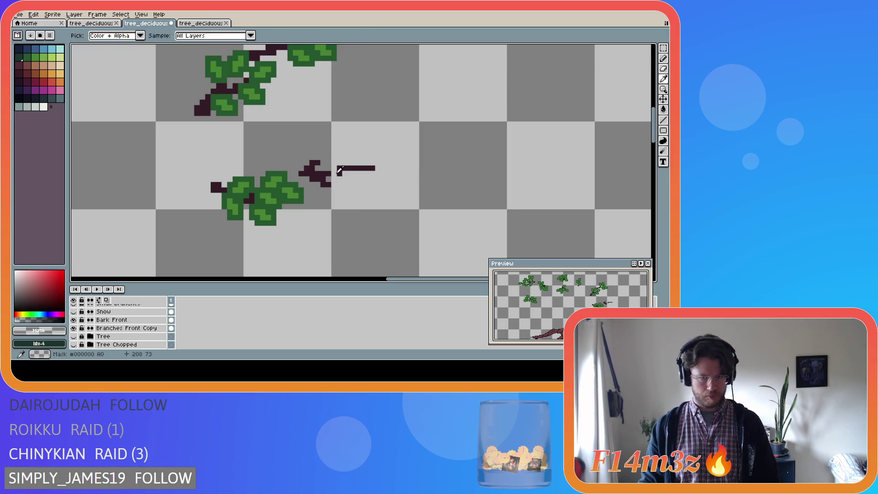
click(333, 174)
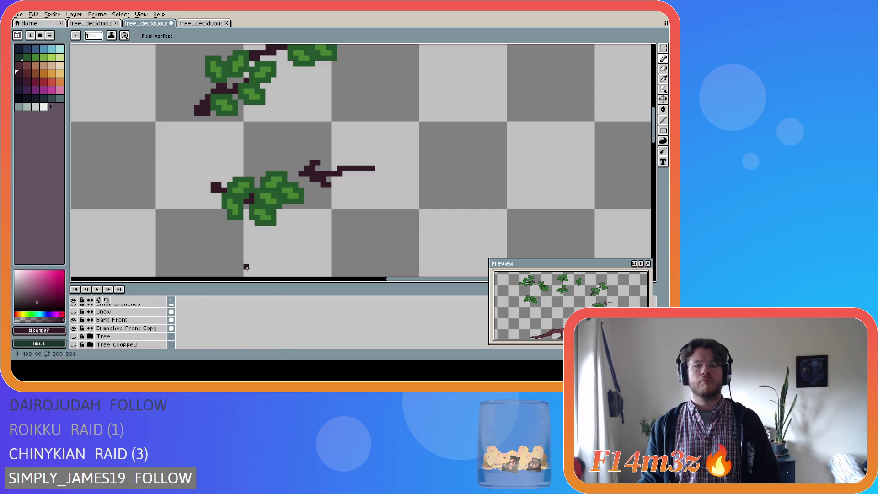
click(73, 336)
Hide the trunk, make Buds Front the active layer, and sample the leaf green.
key(i)
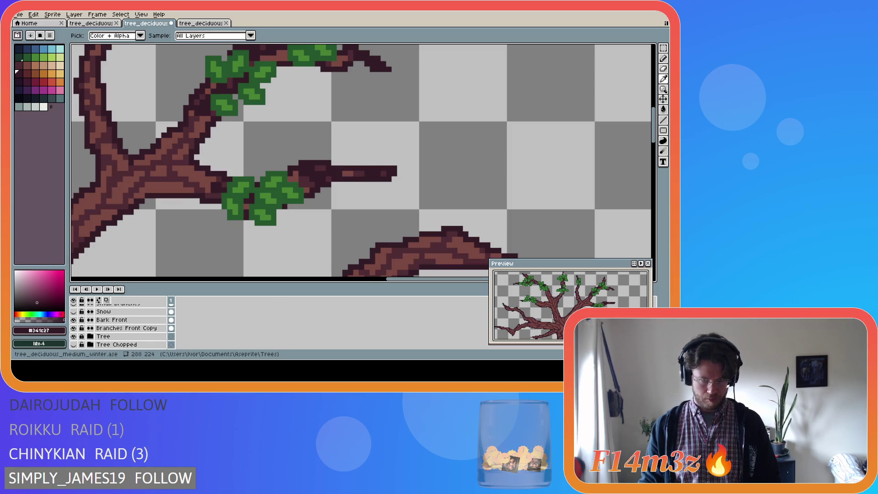
key(b)
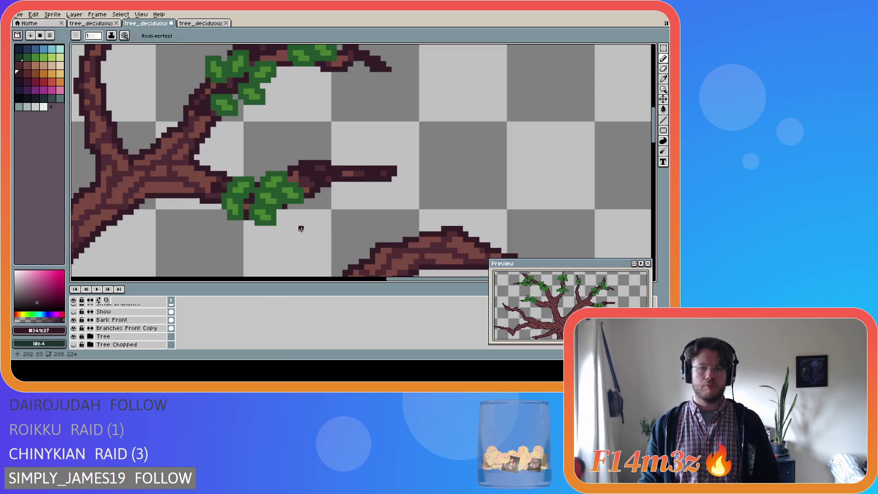
click(73, 336)
click(74, 336)
click(74, 337)
scroll(132, 338, up, 2)
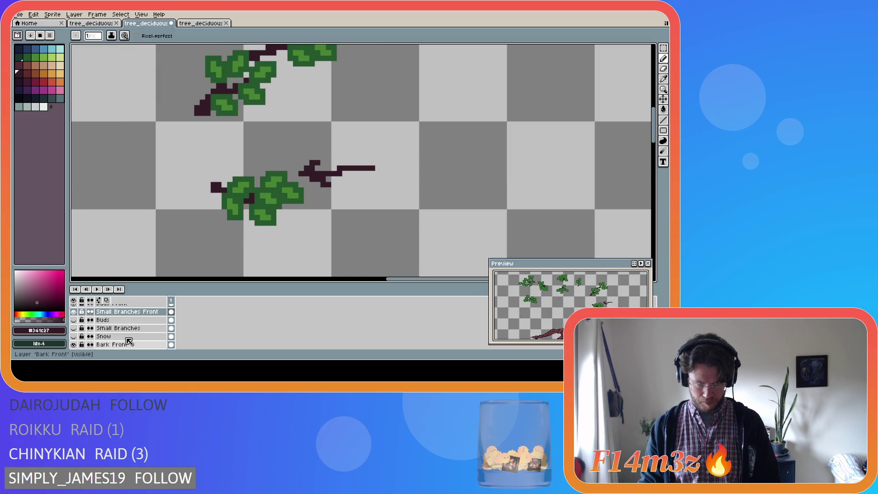
click(151, 320)
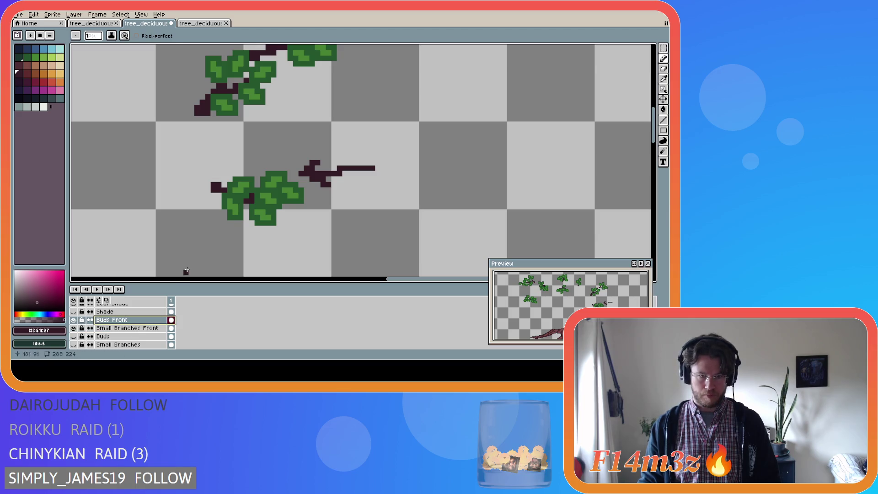
alt+click(284, 192)
Pencil sparse green buds at the branch tip and above and below it, undoing the last strokes.
click(372, 169)
mouse_move(377, 168)
mouse_down()
mouse_move(385, 168)
mouse_move(375, 181)
mouse_up()
mouse_move(351, 162)
mouse_down()
mouse_move(358, 163)
mouse_move(323, 152)
mouse_up()
click(361, 157)
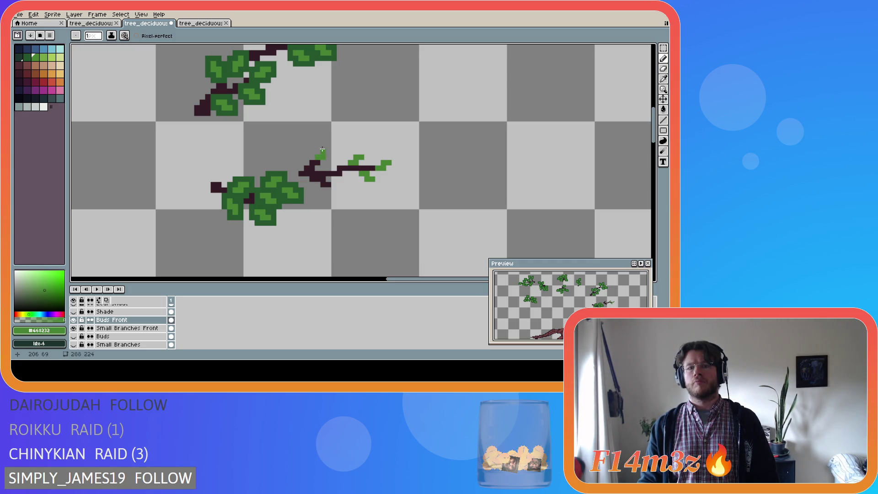
key(alt)
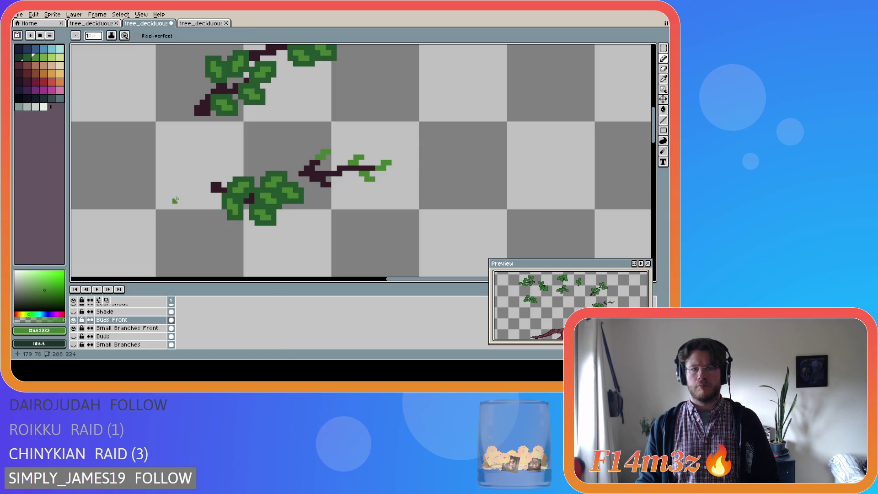
mouse_move(330, 190)
mouse_down()
mouse_move(339, 196)
mouse_move(346, 180)
mouse_move(352, 186)
mouse_up()
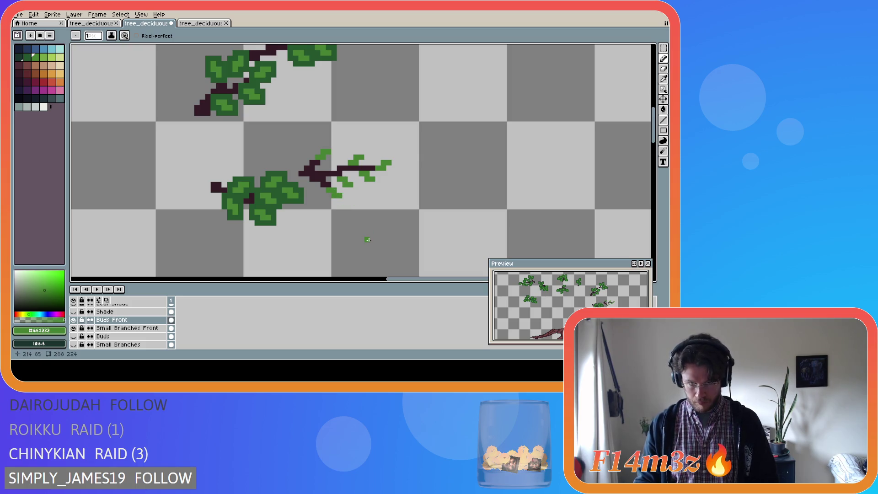
click(369, 183)
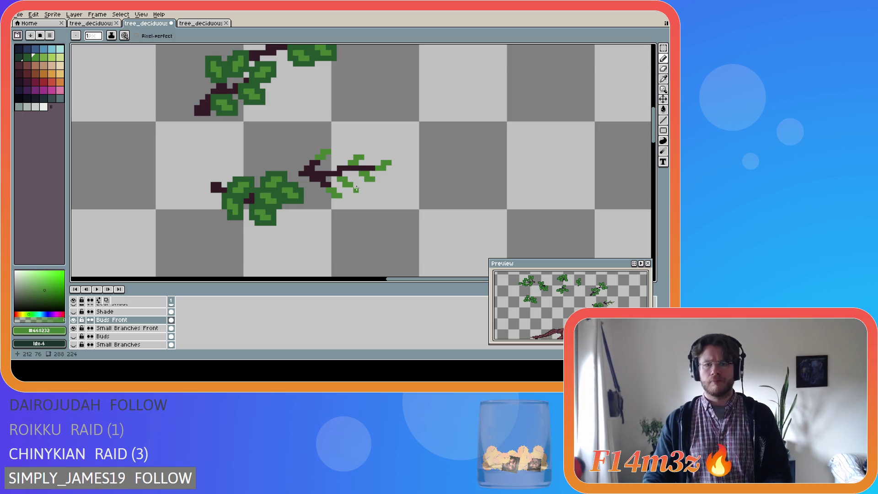
key(ctrl+z)
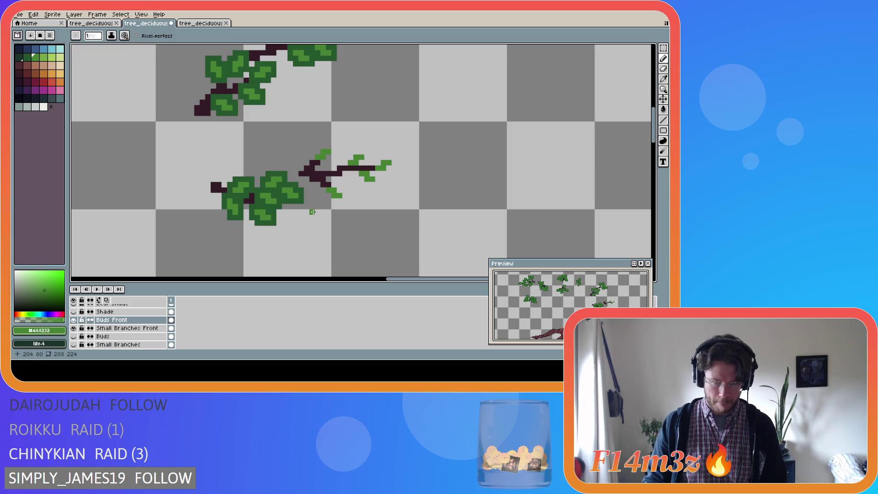
scroll(92, 329, down, 3)
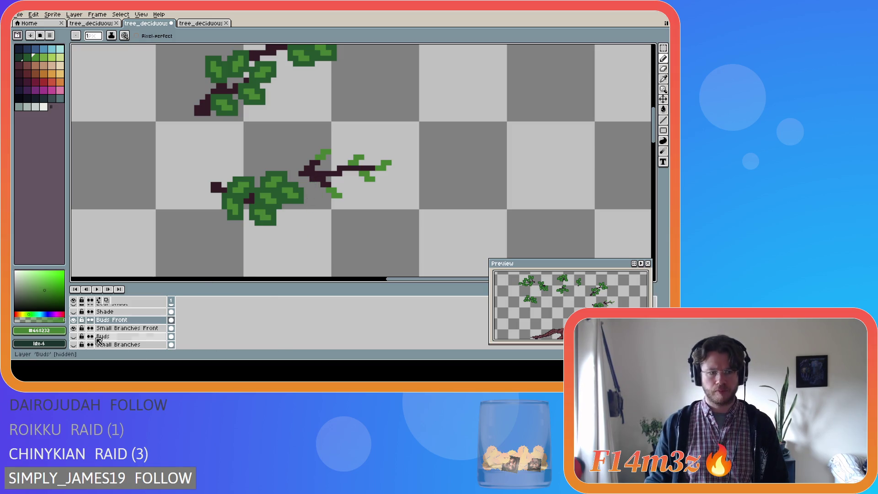
Show the Buds and Small Branches layers and hide the trunk.
click(74, 337)
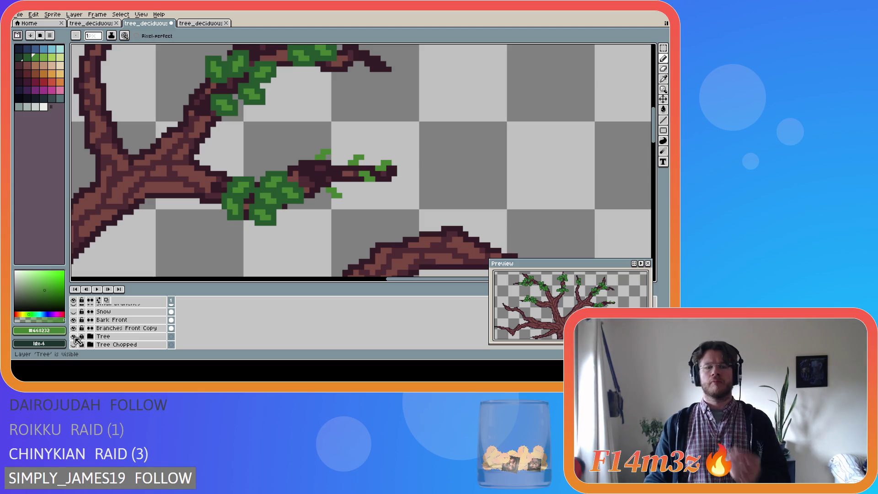
scroll(84, 327, up, 2)
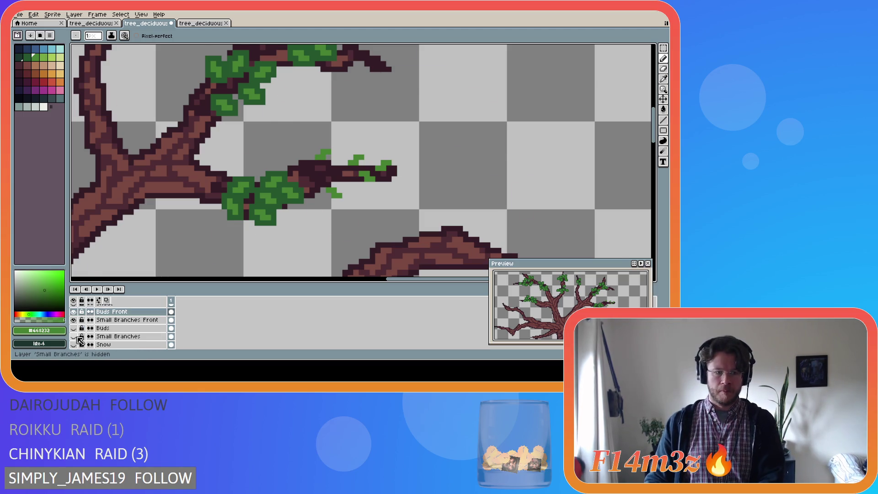
click(74, 336)
click(74, 328)
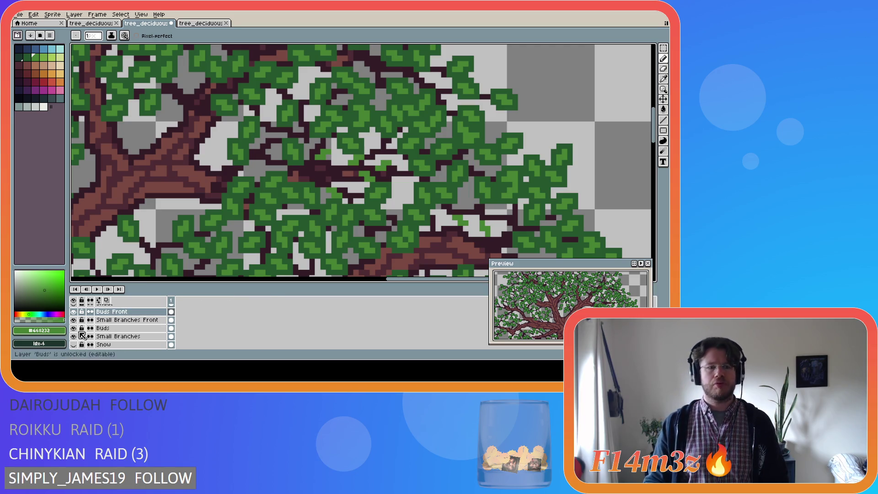
scroll(78, 344, down, 3)
click(74, 344)
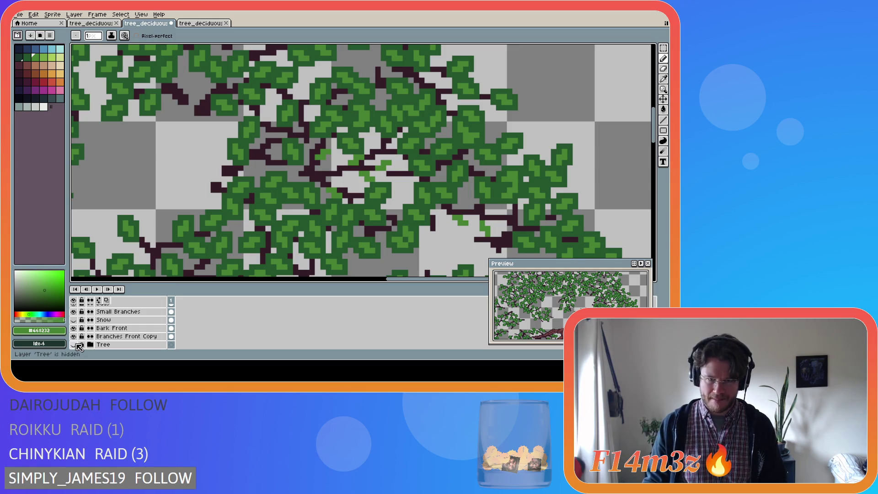
Paint medium-green bud pixels near the centre, comparing briefly with the trunk before hiding it.
key(e)
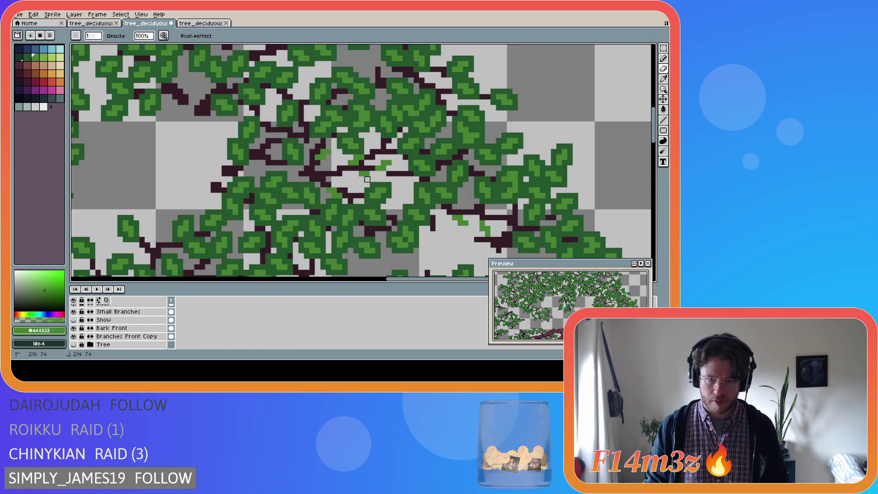
key(i)
key(b)
drag(333, 179, 352, 185)
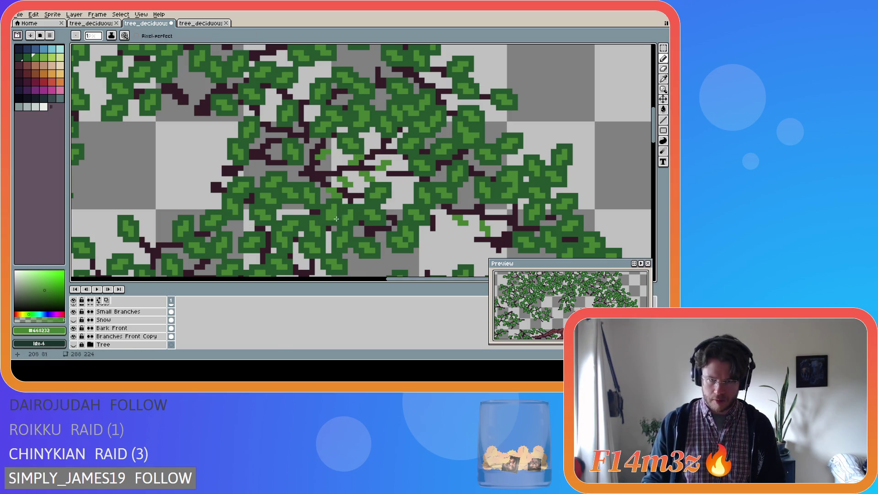
click(73, 345)
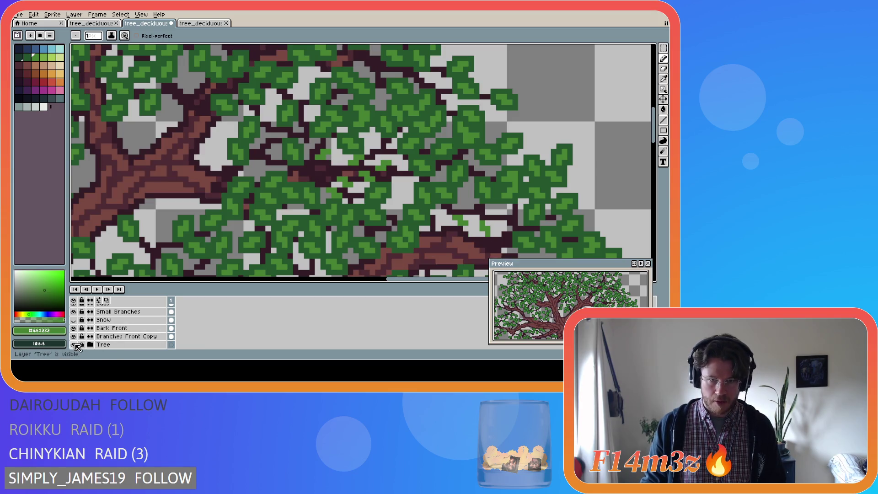
click(74, 345)
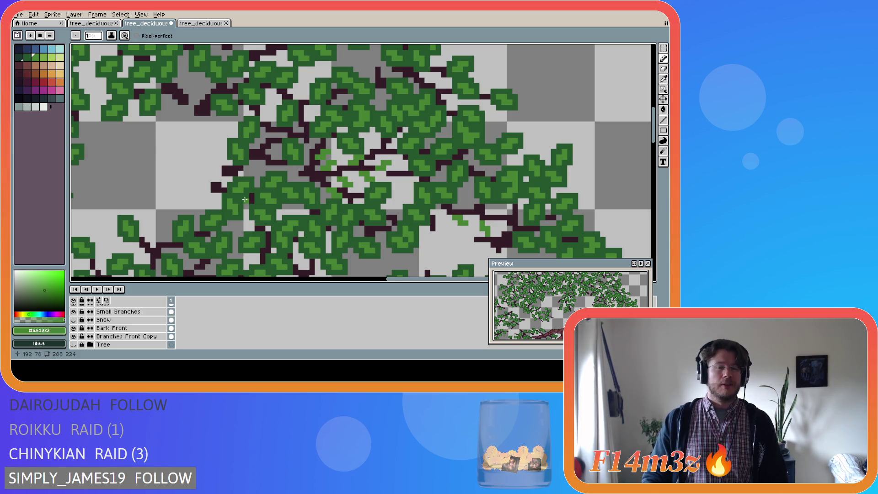
Make the Tree trunk layer visible again beneath the canopy.
key(e)
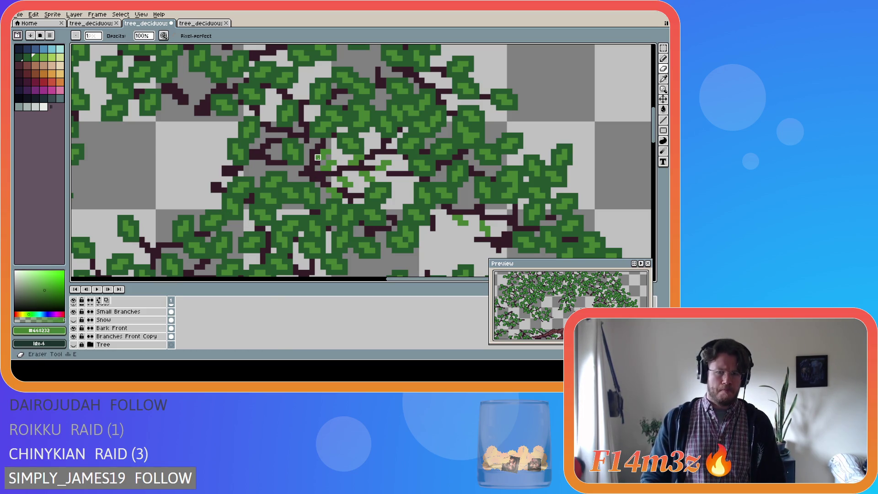
scroll(201, 316, up, 2)
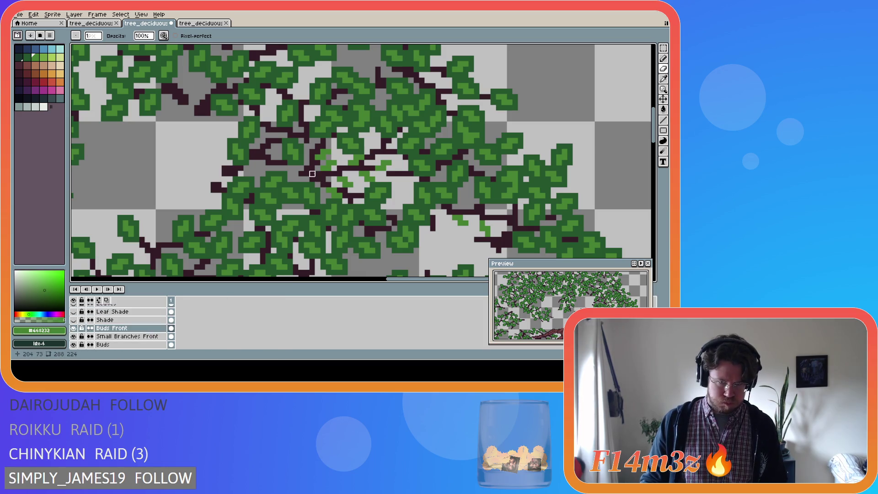
key(b)
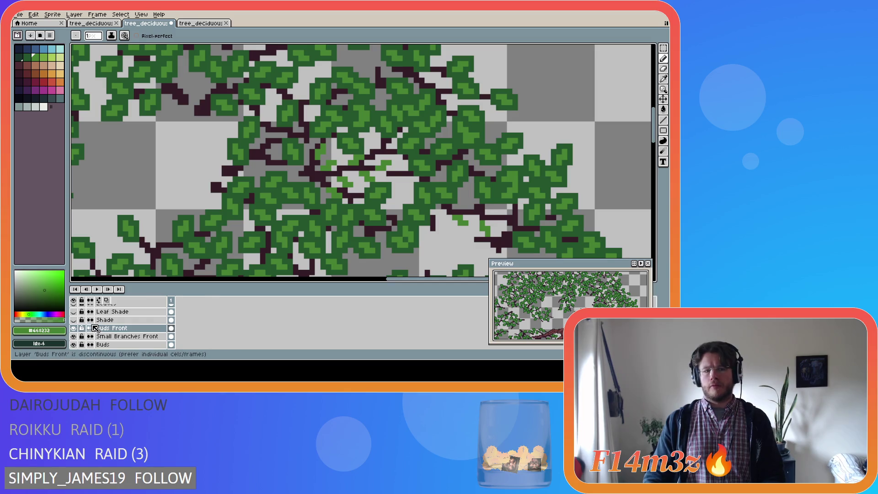
scroll(95, 329, down, 5)
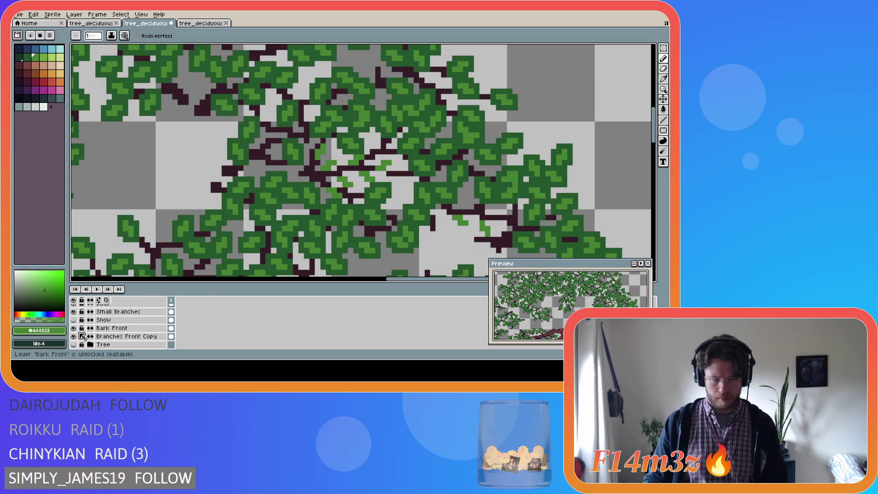
click(73, 337)
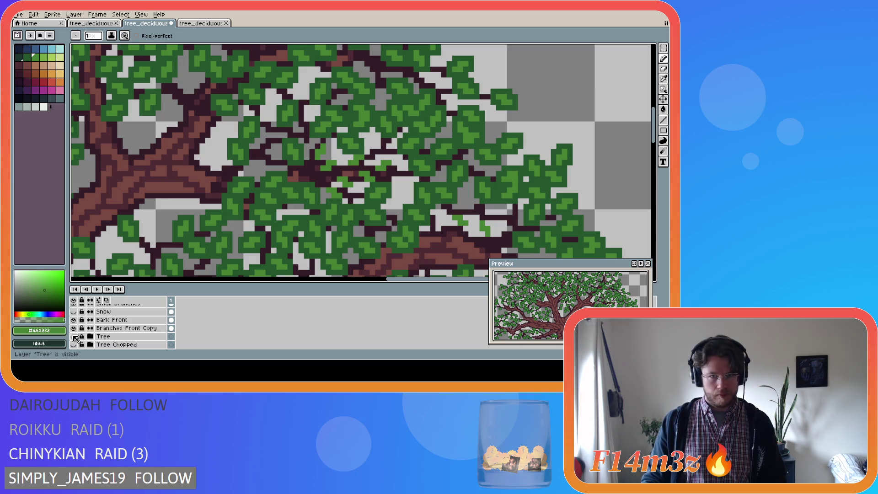
Toggle the trunk layer off and on repeatedly to compare the tree with and without it.
click(76, 338)
click(75, 338)
click(76, 338)
click(75, 338)
click(75, 338)
click(76, 338)
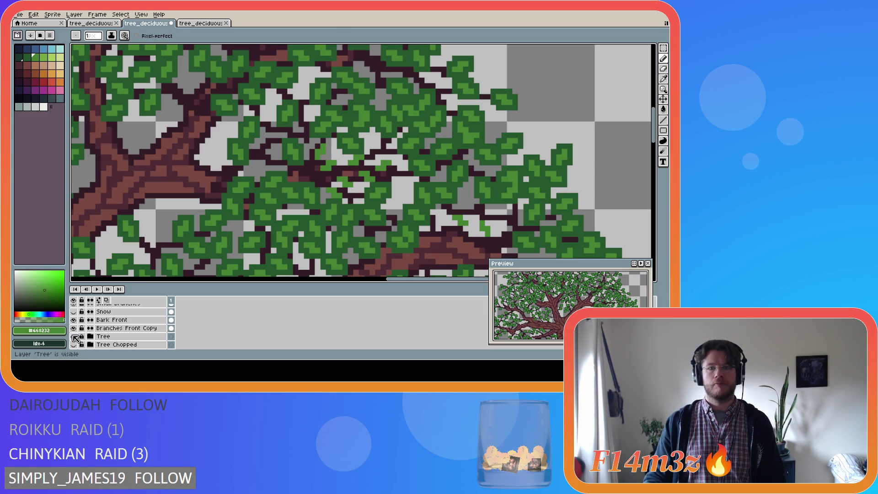
click(75, 338)
click(75, 338)
click(75, 344)
Hide the trunk, Buds and Small Branches layers to isolate the dark branch.
click(76, 344)
click(76, 338)
scroll(119, 322, up, 2)
click(74, 328)
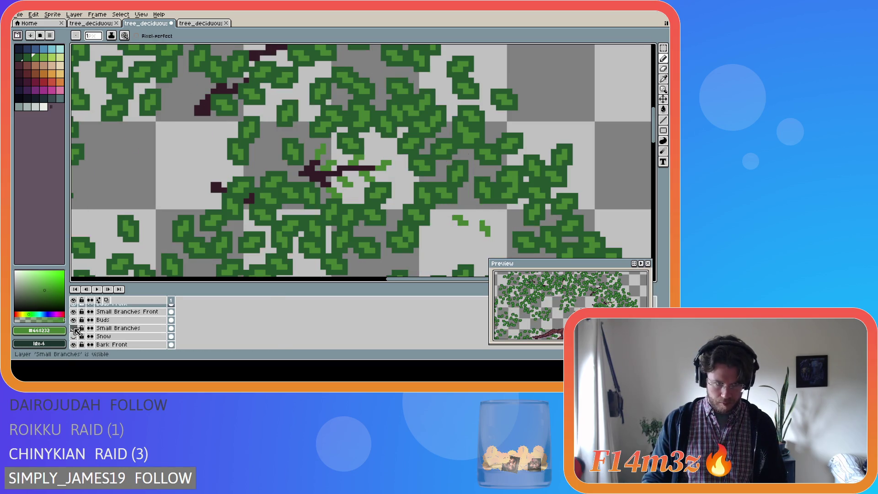
click(74, 319)
Extend the dark branch's left end by two pixels, save, and sample the dark leaf green.
alt+click(311, 177)
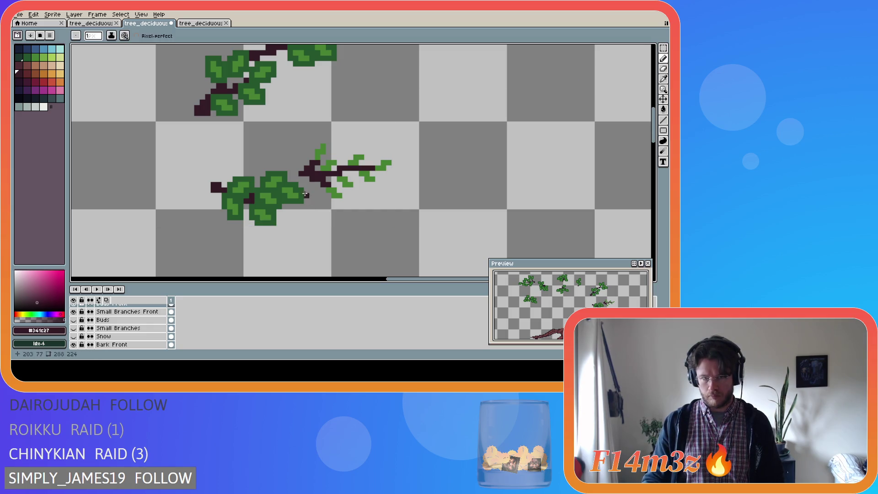
click(303, 179)
click(307, 178)
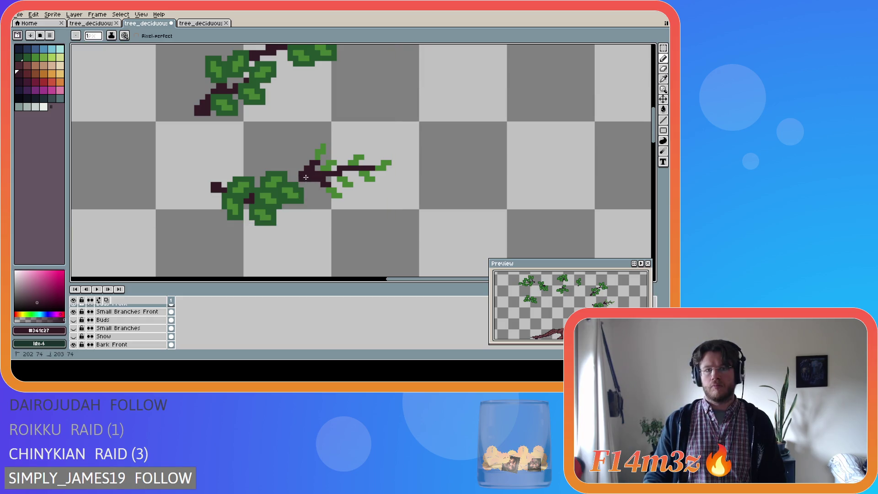
key(ctrl+s)
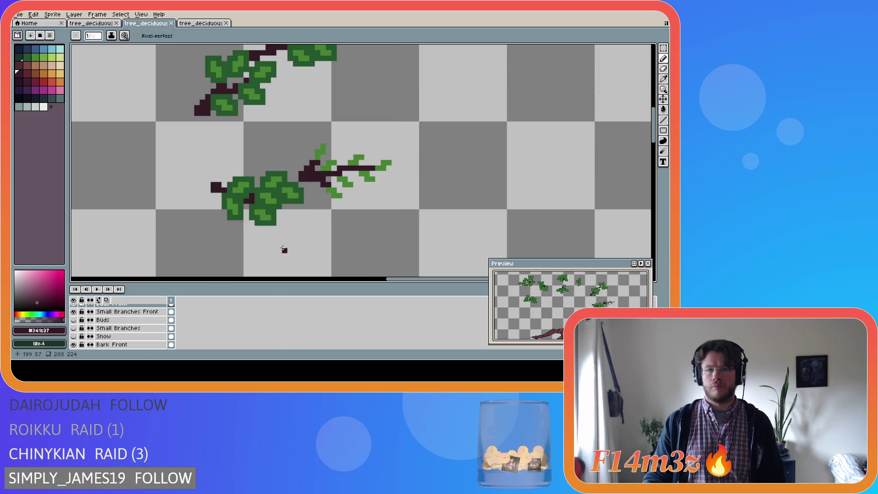
key(i)
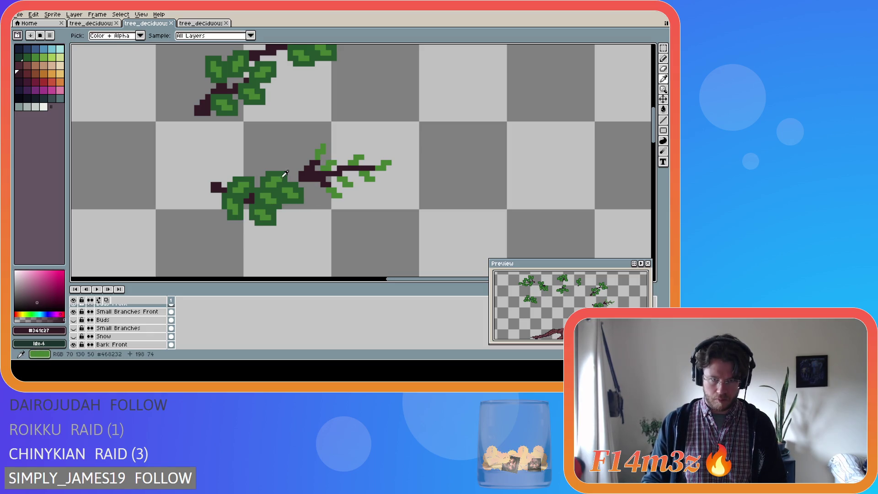
click(289, 175)
Select Small Branches Front, sample the dark branch colour, and leave that layer hidden.
key(b)
scroll(303, 222, up, 1)
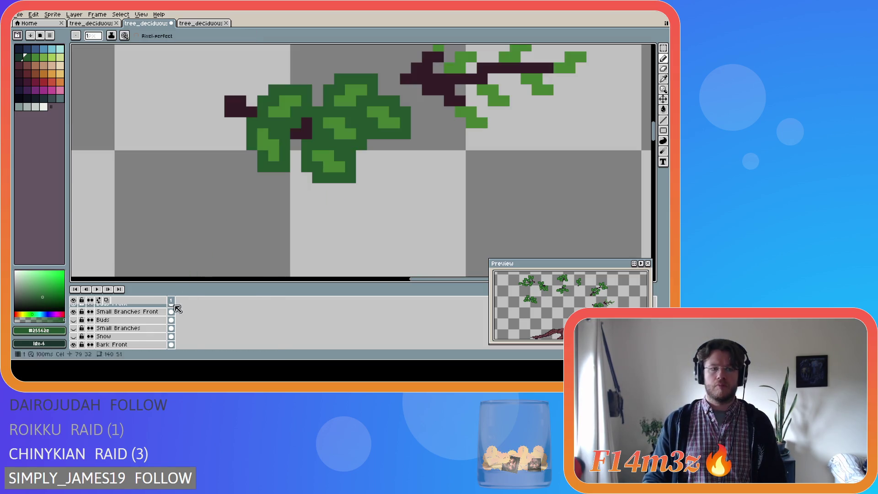
scroll(163, 314, down, 2)
scroll(162, 314, up, 1)
scroll(476, 151, down, 2)
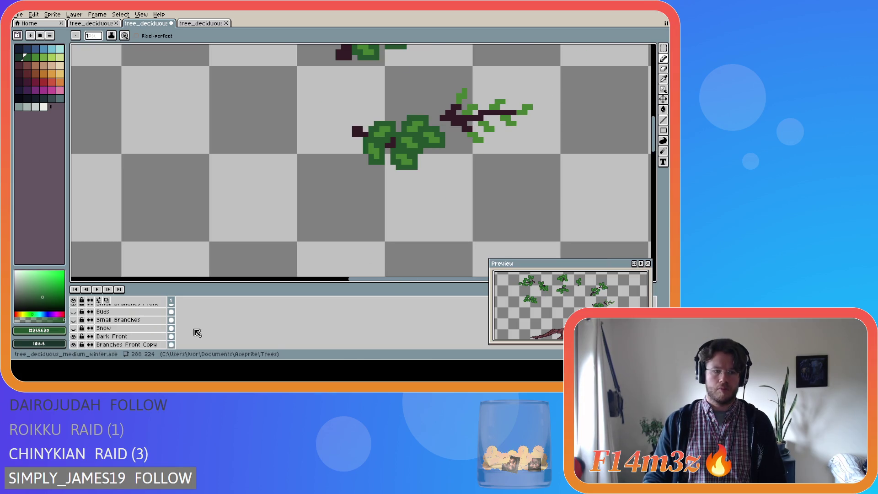
scroll(131, 333, up, 4)
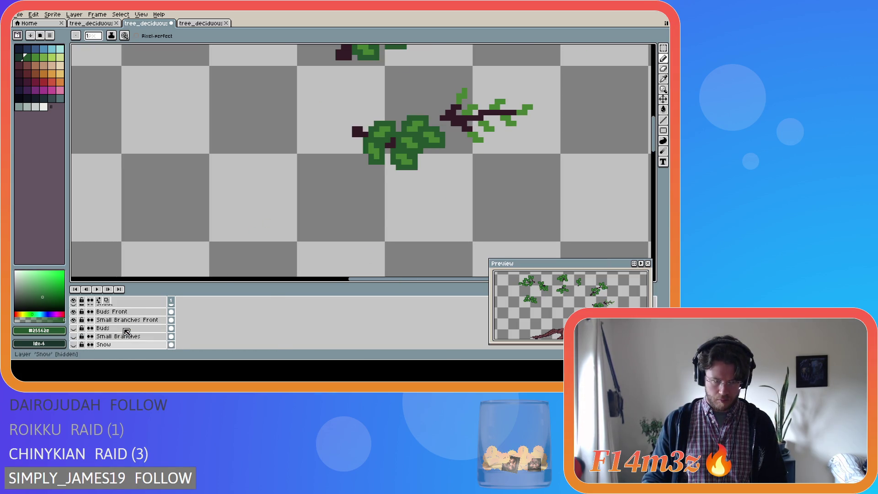
click(130, 331)
alt+click(448, 122)
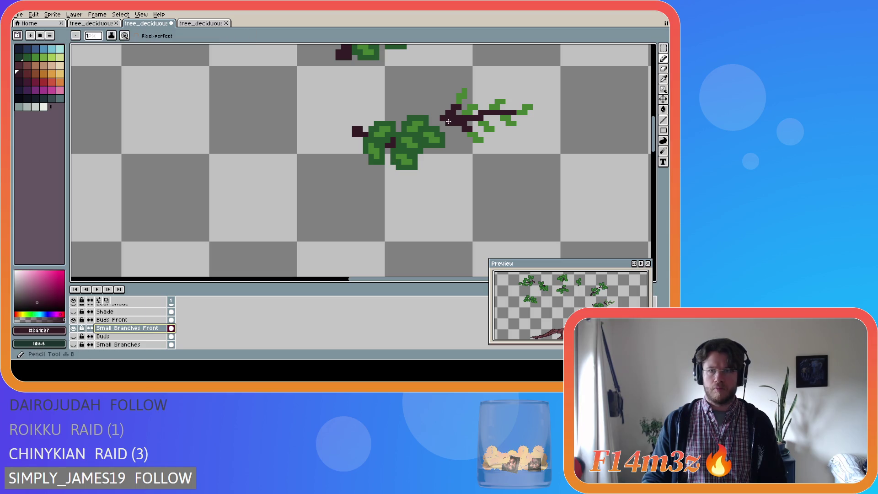
click(73, 329)
click(73, 329)
click(73, 329)
click(74, 328)
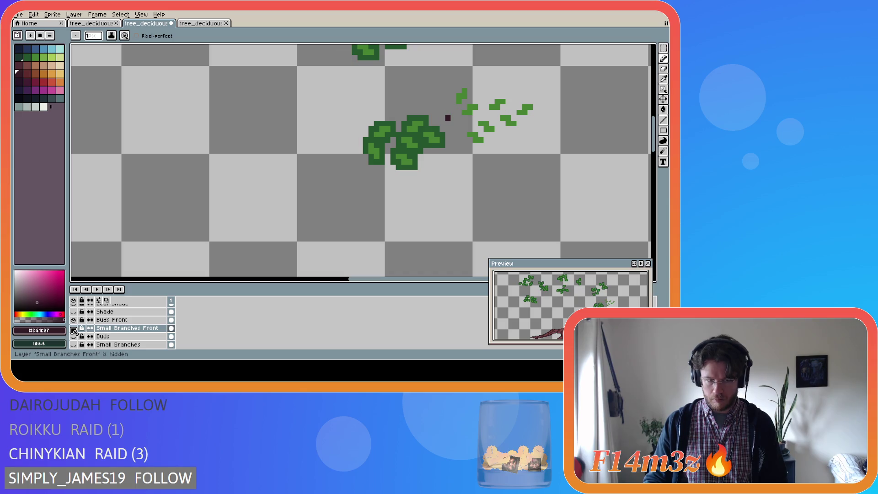
Switch to the eraser on Buds Front and make Small Branches Front visible again.
click(137, 321)
key(e)
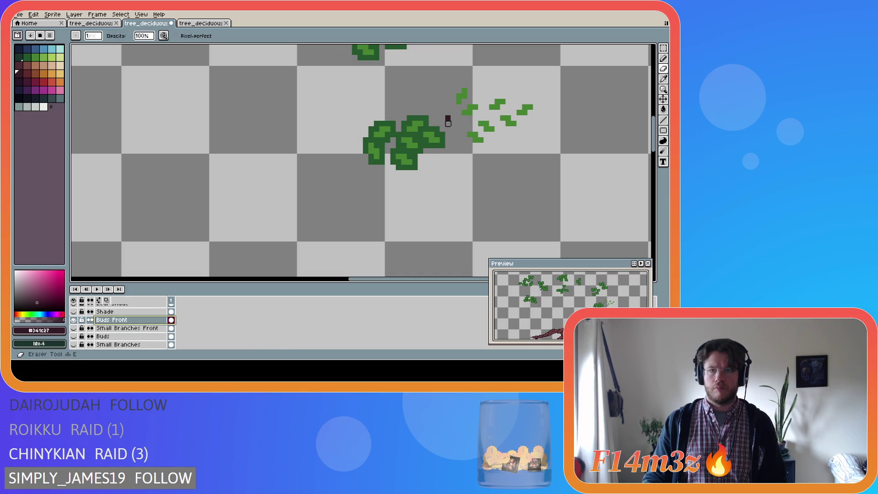
click(105, 329)
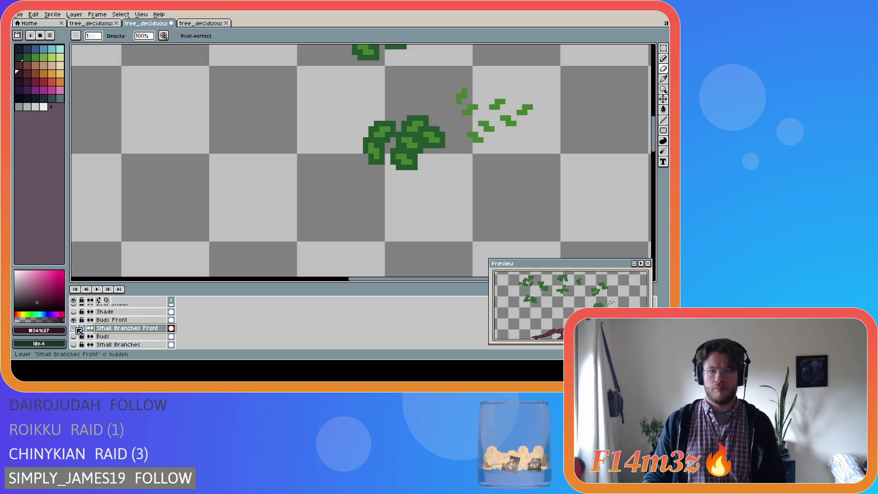
click(74, 328)
click(118, 321)
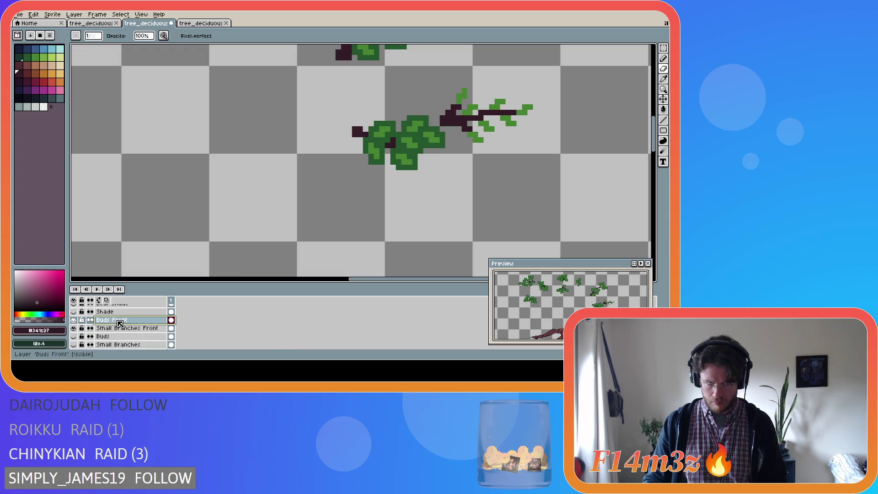
Paint a dark green leaf cluster over the right-hand twig on Buds Front and save.
key(b)
alt+click(463, 134)
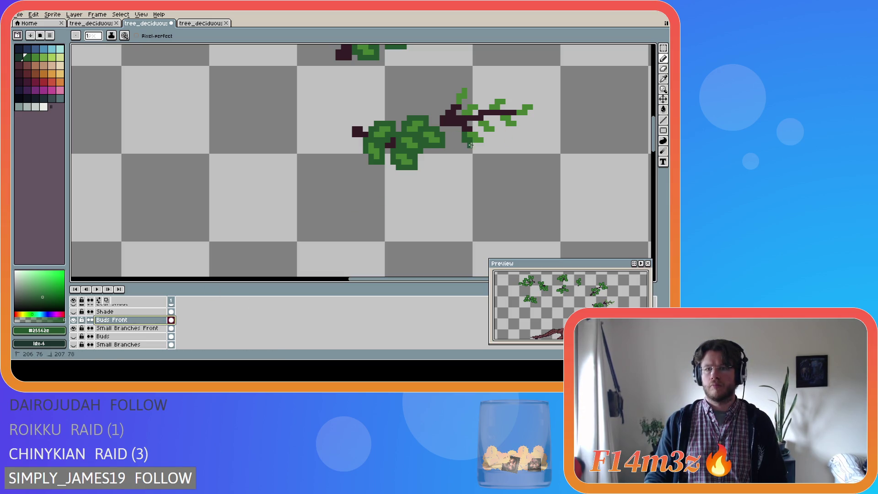
mouse_move(486, 144)
mouse_down()
mouse_move(479, 121)
mouse_move(489, 118)
mouse_move(495, 133)
mouse_move(505, 124)
mouse_move(523, 128)
mouse_move(515, 118)
mouse_up()
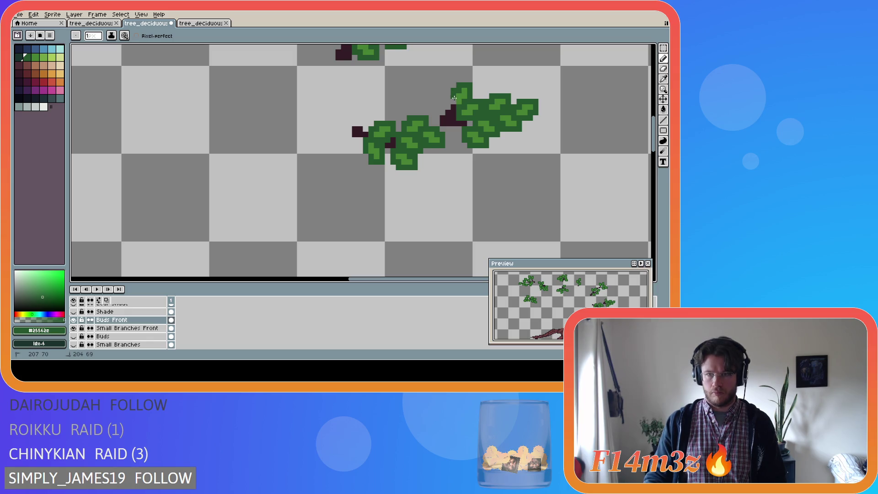
key(ctrl+s)
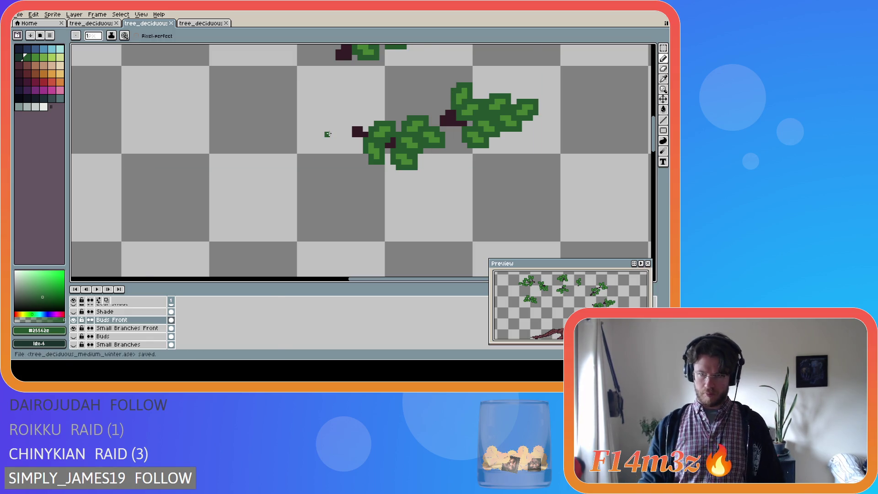
Make the Tree, Small Branches and Buds layers visible and pan to view the whole tree.
scroll(328, 134, down, 3)
scroll(119, 327, down, 4)
click(73, 328)
scroll(100, 336, up, 5)
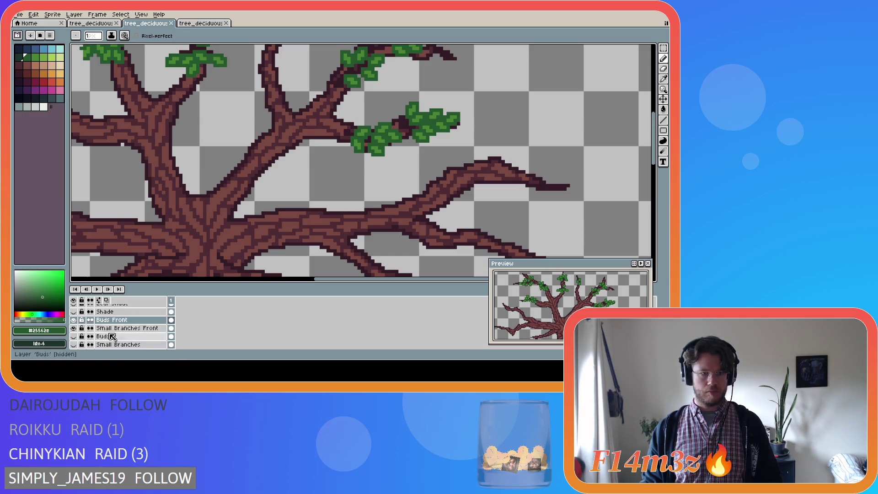
scroll(110, 331, down, 2)
click(74, 328)
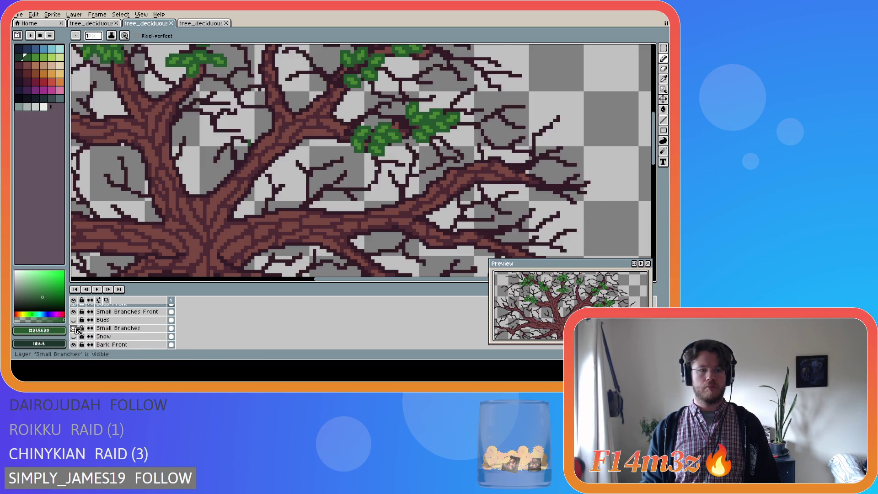
click(73, 320)
scroll(307, 276, down, 5)
drag(307, 276, 270, 278)
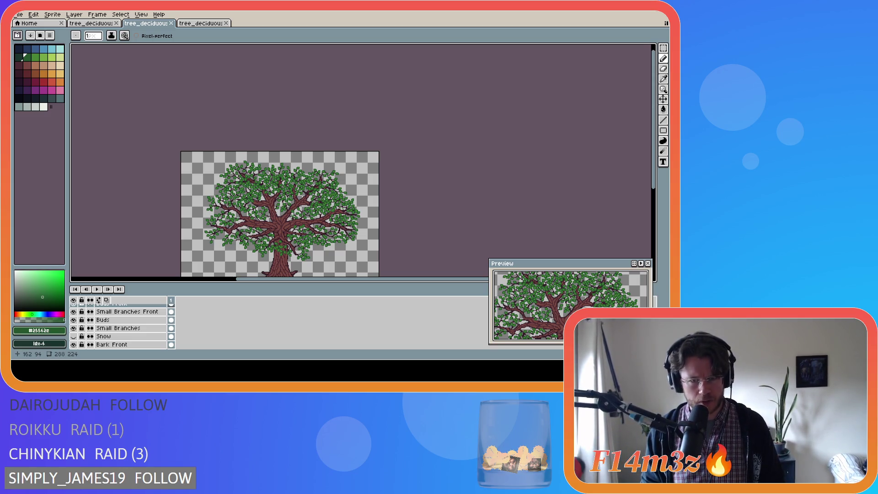
scroll(325, 201, up, 5)
scroll(325, 201, down, 1)
scroll(341, 230, up, 2)
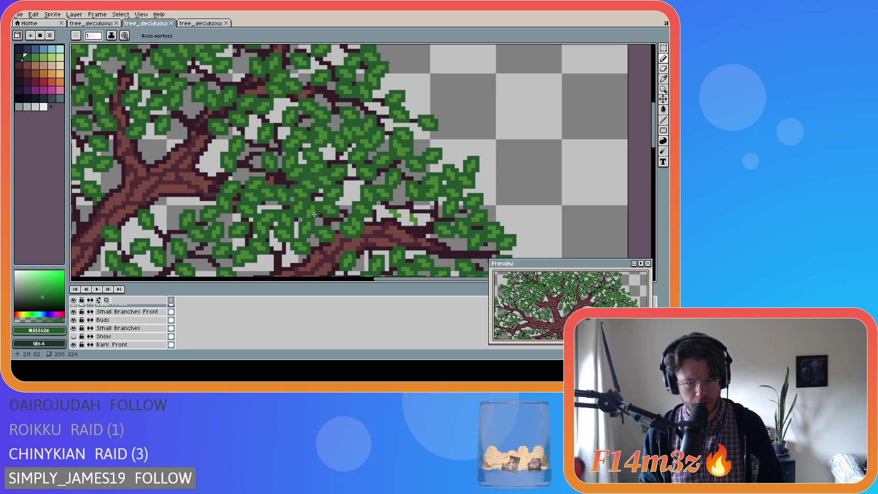
scroll(314, 215, down, 5)
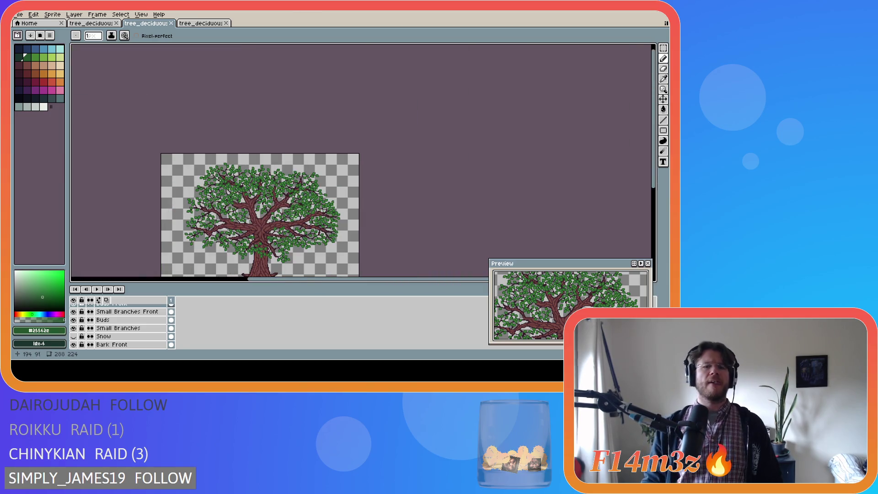
scroll(529, 182, down, 2)
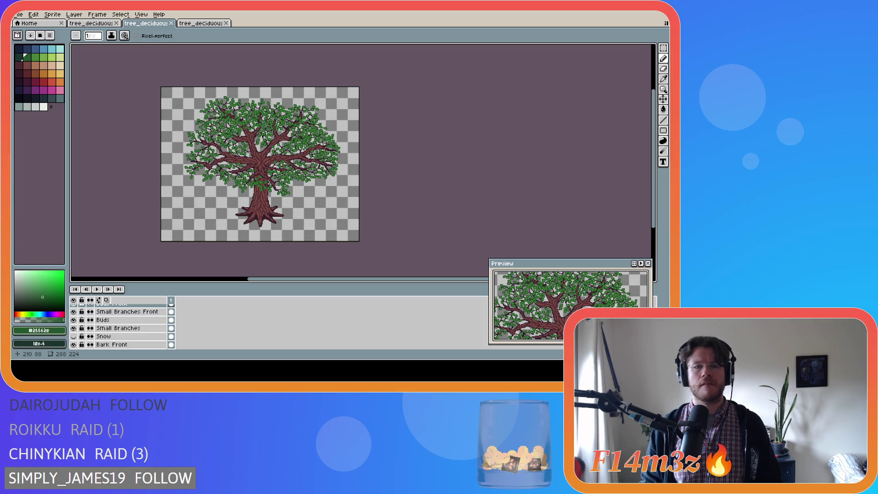
scroll(316, 142, up, 4)
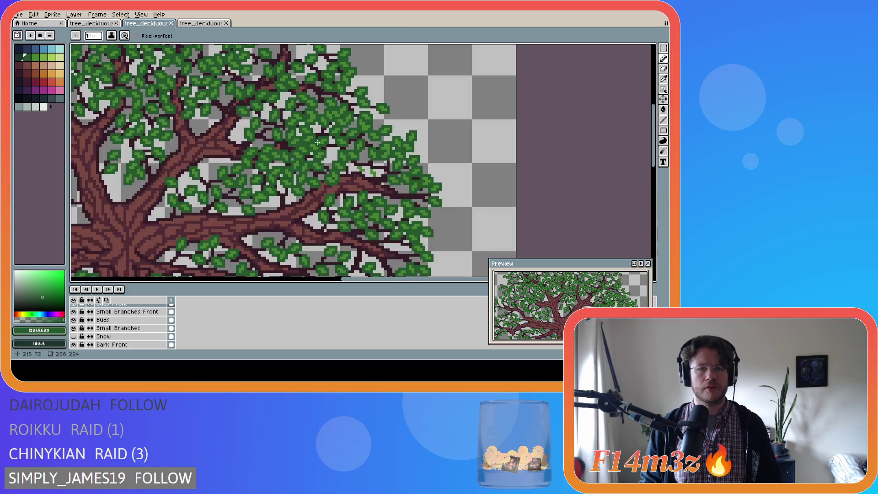
scroll(306, 149, up, 3)
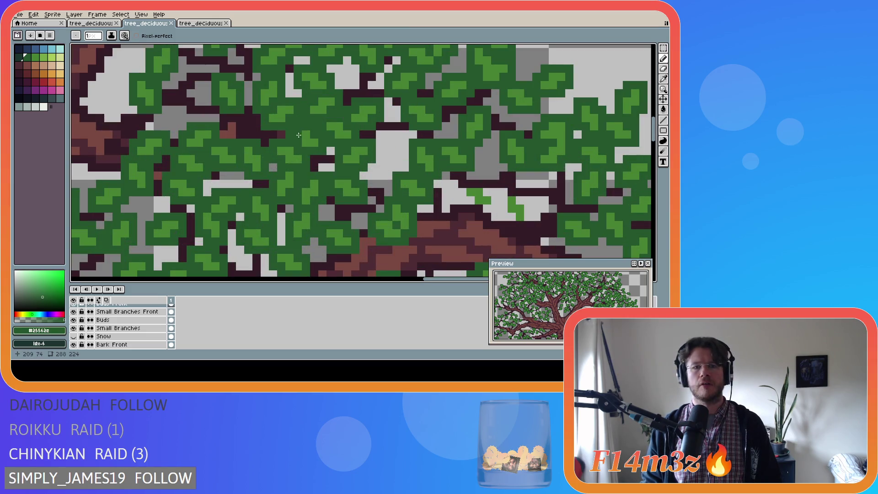
scroll(298, 148, up, 1)
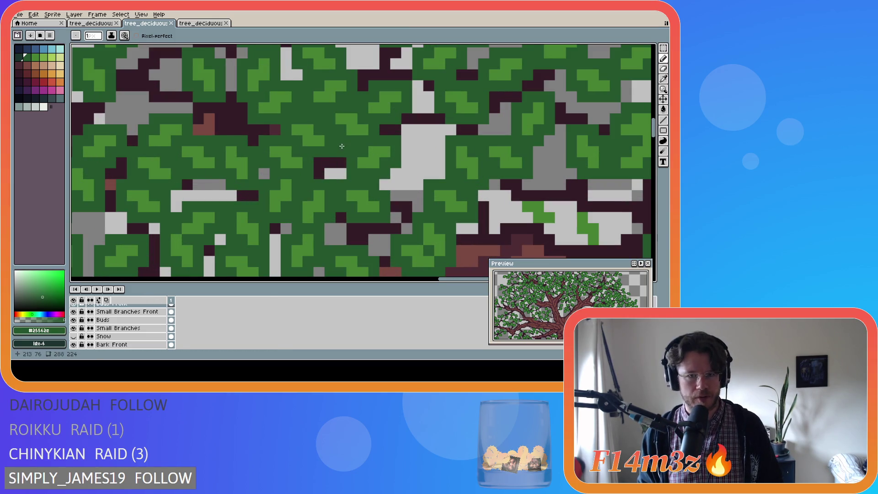
scroll(347, 131, up, 1)
key(alt+Up)
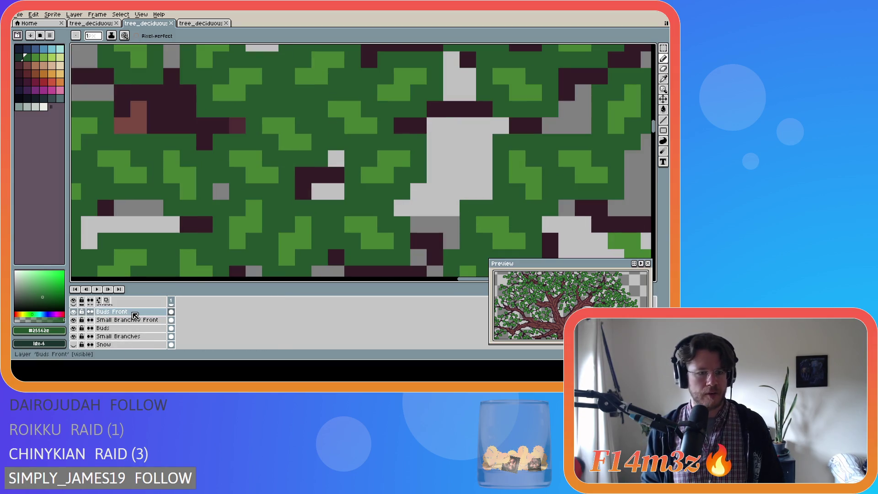
scroll(339, 132, down, 5)
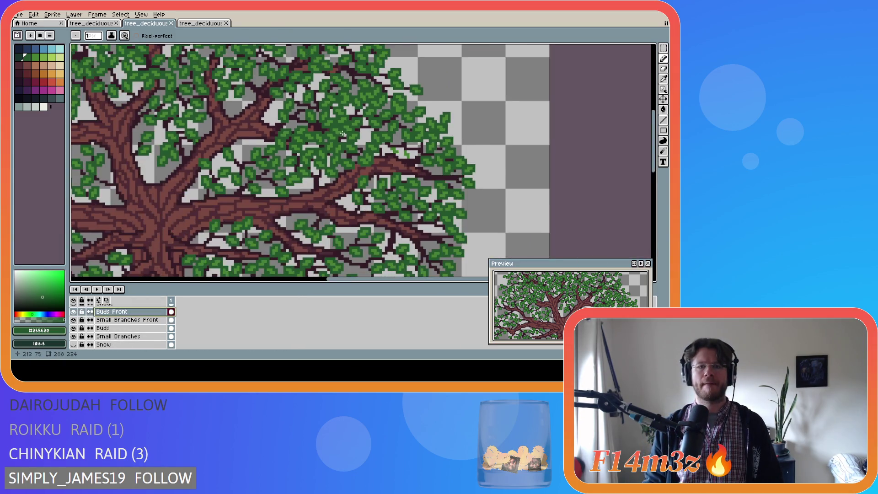
Erase stray leaf pixels in the canopy and a row of leaf pixels along the branch.
scroll(339, 133, up, 5)
key(e)
mouse_move(325, 134)
mouse_down()
mouse_move(348, 135)
mouse_move(369, 157)
mouse_up()
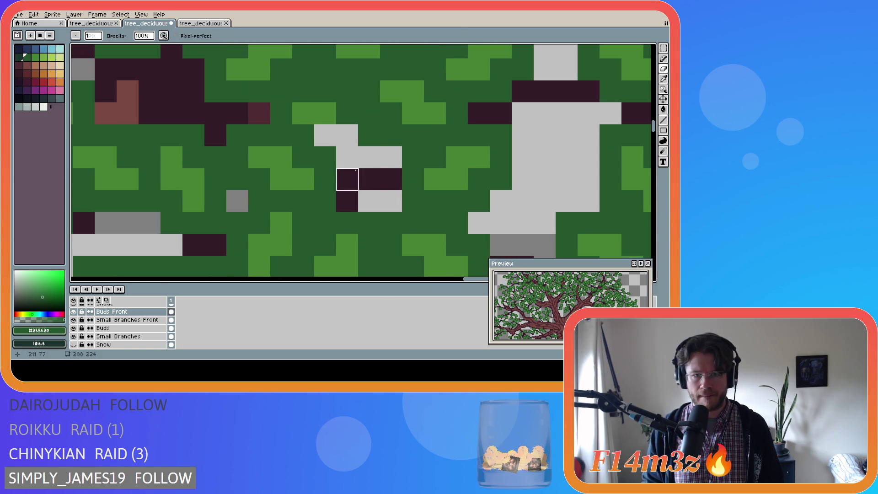
click(366, 137)
mouse_move(347, 113)
mouse_down()
mouse_move(281, 113)
mouse_move(304, 90)
mouse_move(340, 96)
mouse_up()
Save, fit the whole tree in view with Ctrl+0, and save again.
scroll(340, 97, down, 4)
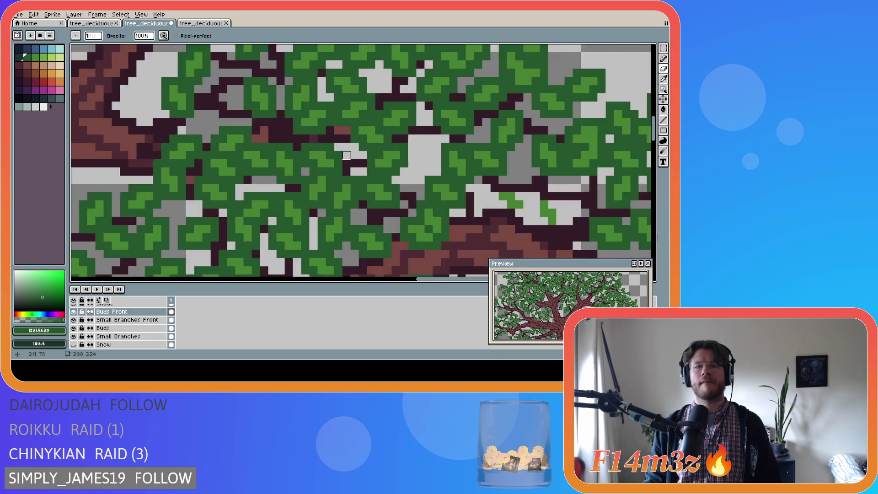
scroll(360, 178, down, 2)
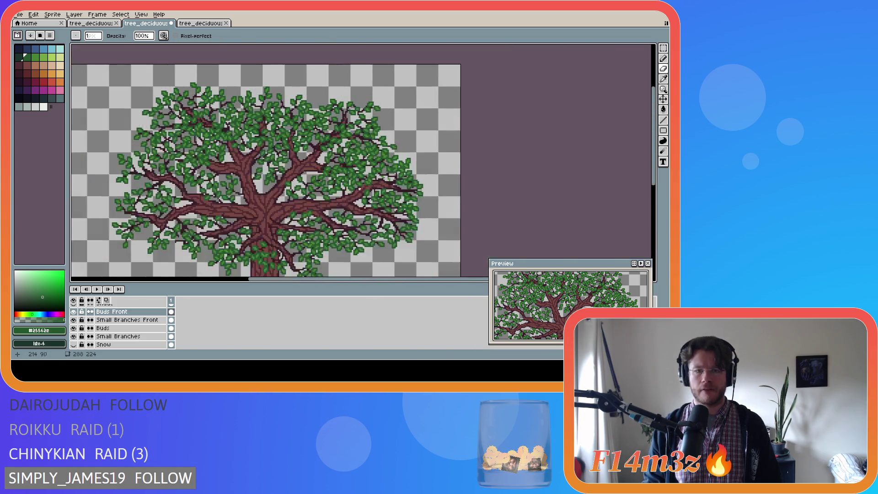
key(ctrl+s)
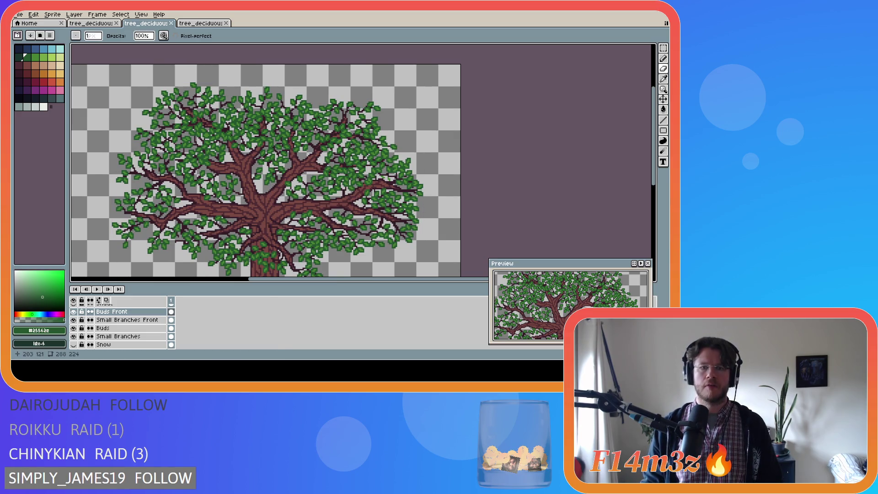
drag(653, 165, 651, 201)
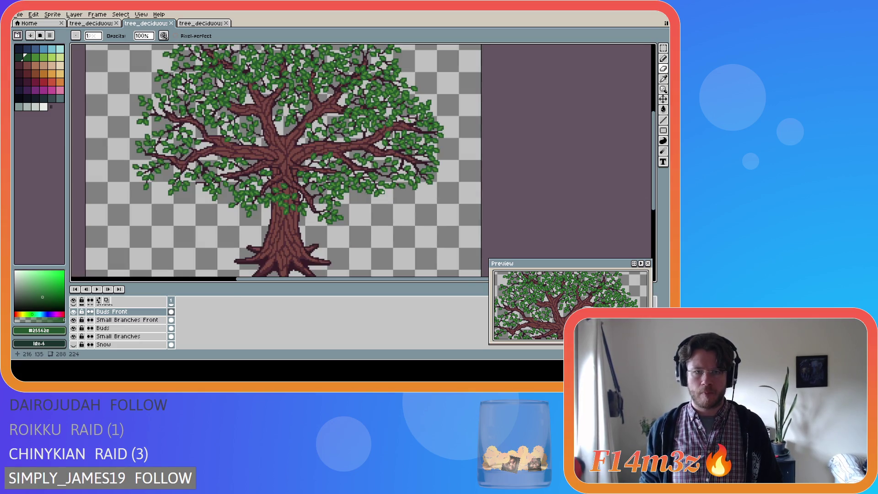
key(ctrl+0)
key(ctrl+s)
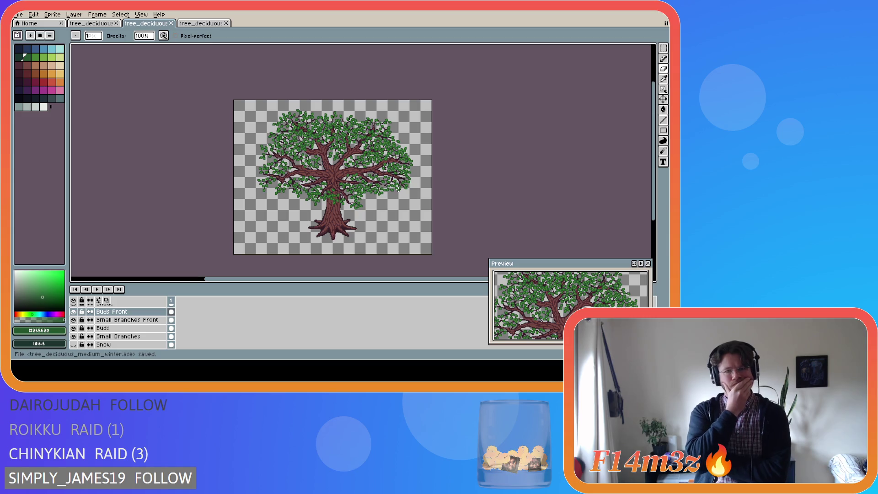
Toggle the Shade layer off and on to compare, select Shade, and save.
scroll(137, 337, up, 3)
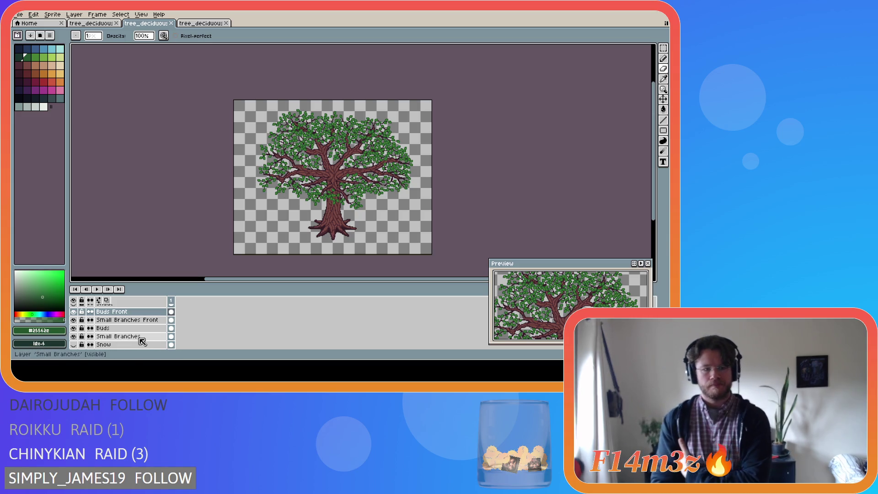
click(74, 328)
click(74, 328)
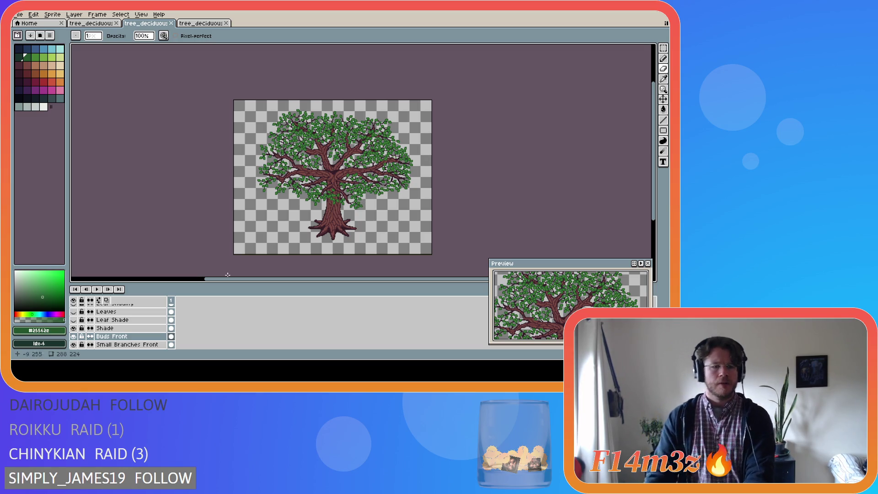
scroll(133, 328, down, 1)
mouse_move(137, 321)
mouse_down()
mouse_move(142, 347)
mouse_move(143, 321)
mouse_move(157, 329)
mouse_move(158, 346)
mouse_move(148, 341)
mouse_up()
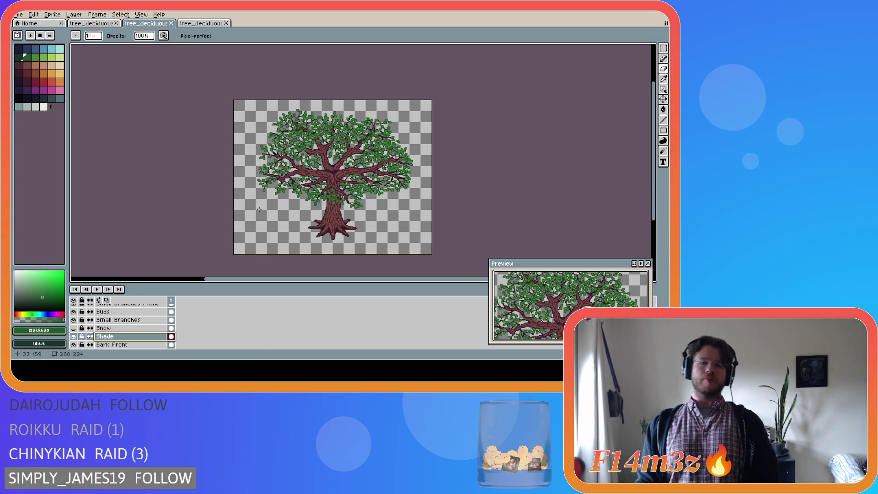
key(ctrl+s)
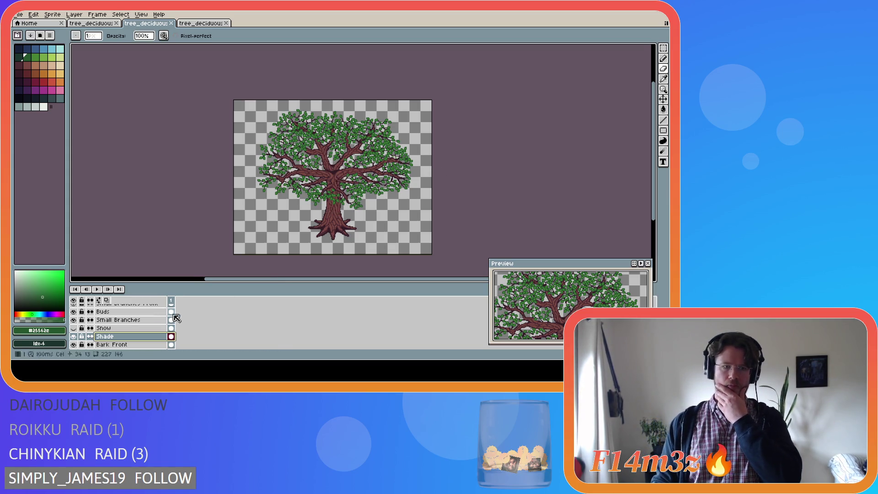
scroll(258, 326, up, 1)
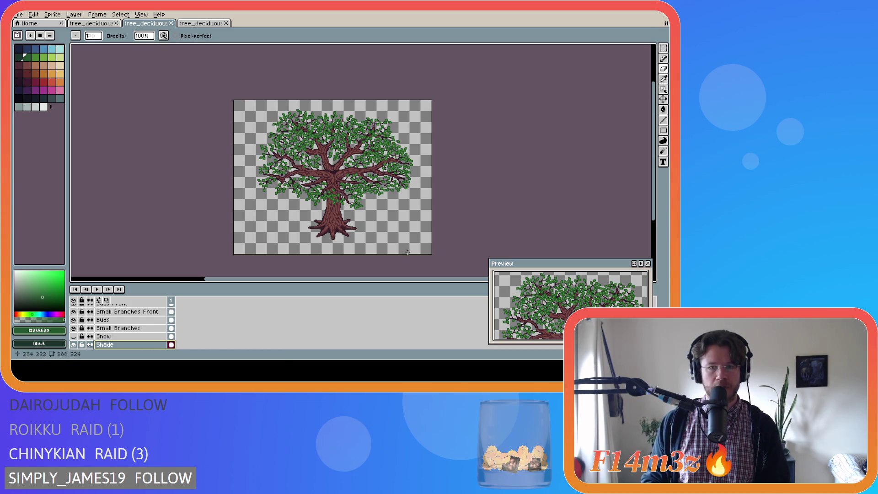
Zoom in and out on the canvas, ending close on the crown's upper-right branches and leaves.
scroll(358, 151, up, 2)
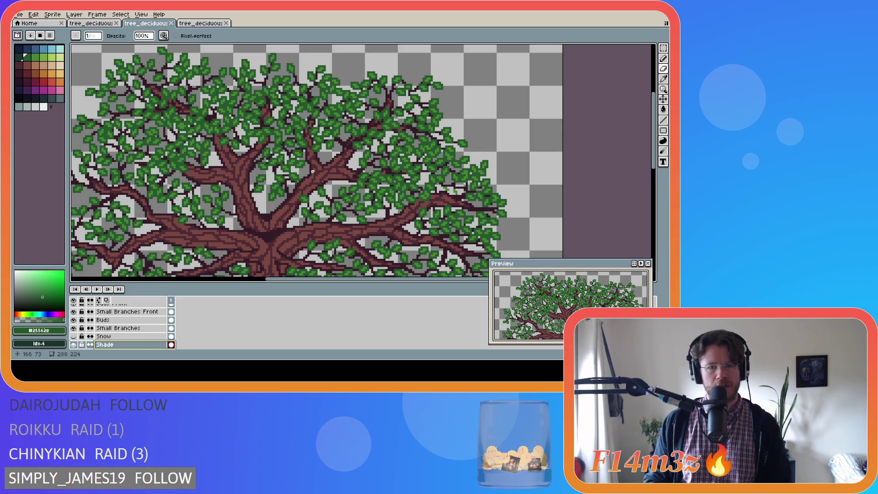
scroll(377, 178, down, 2)
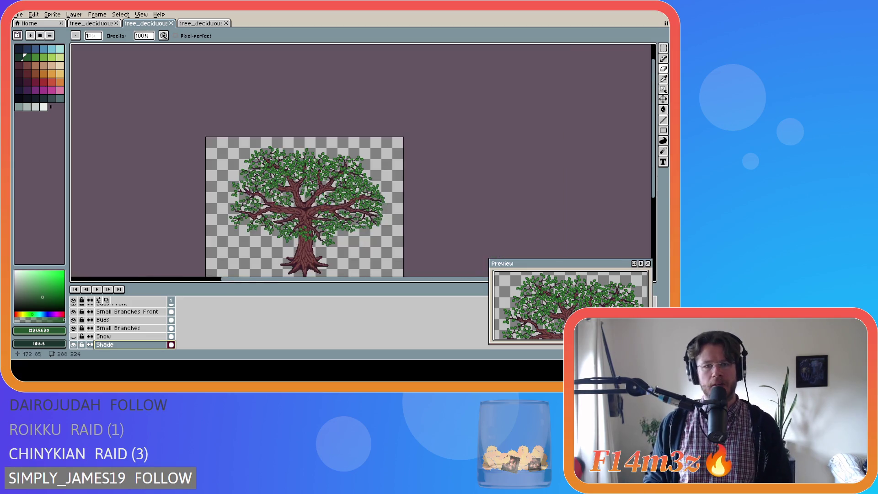
scroll(317, 213, up, 2)
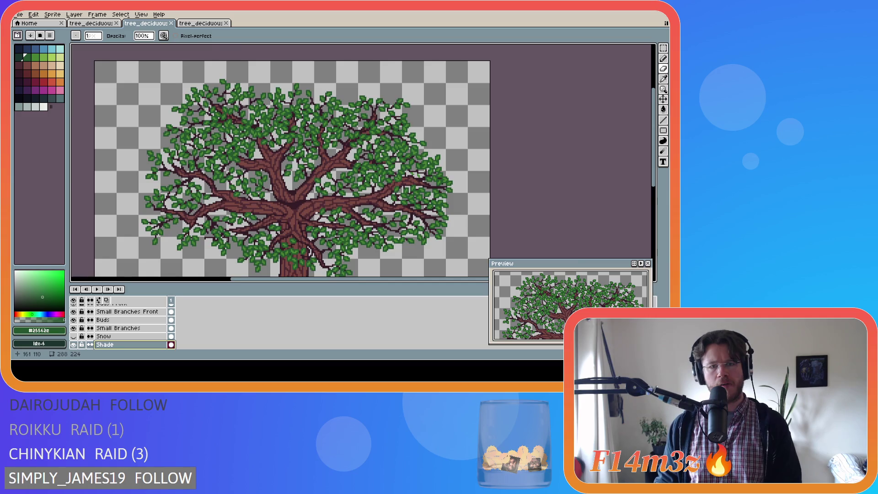
scroll(319, 209, down, 2)
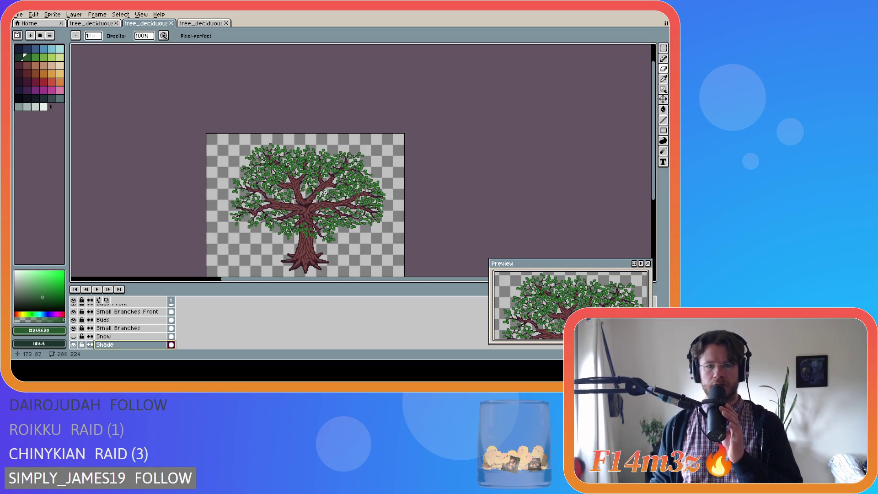
scroll(330, 179, up, 2)
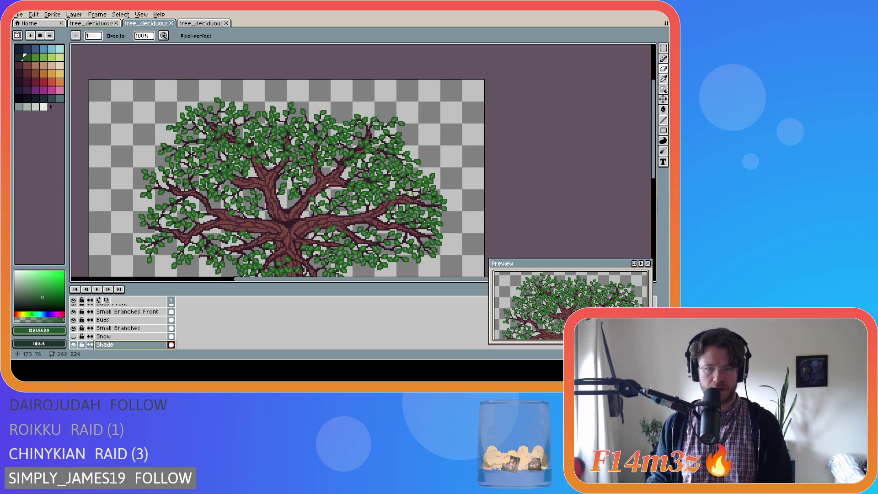
scroll(327, 184, down, 2)
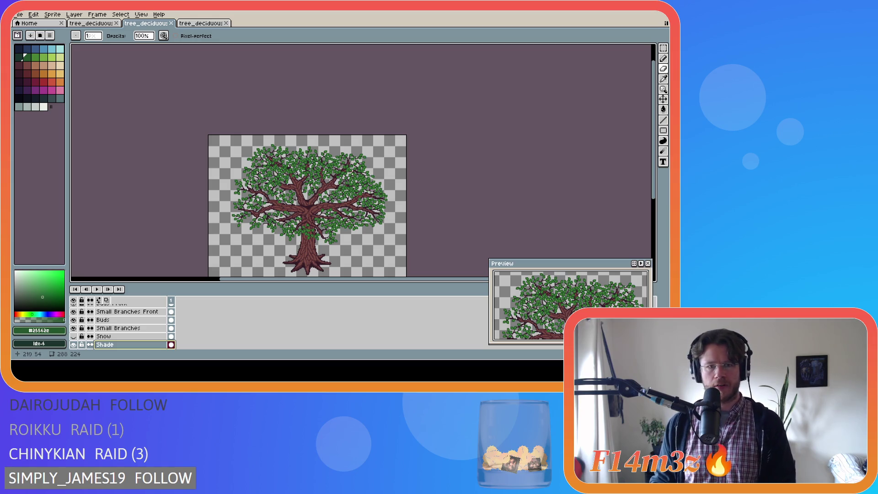
scroll(352, 173, up, 5)
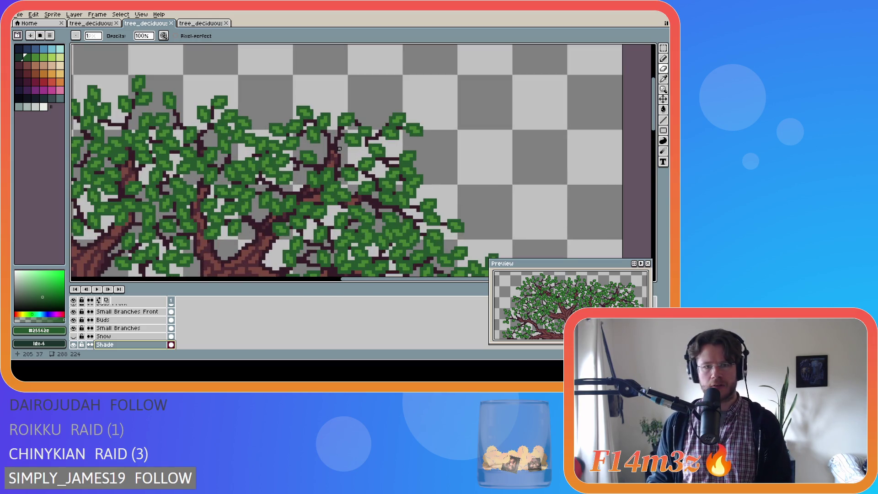
scroll(340, 149, up, 2)
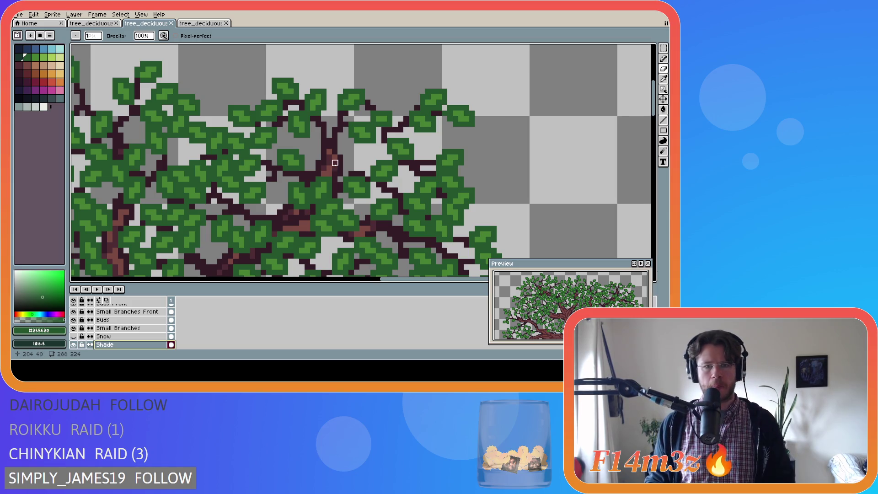
Touch up a branch pixel, then select the Buds layer with the lighter leaf green.
click(335, 152)
scroll(329, 146, down, 7)
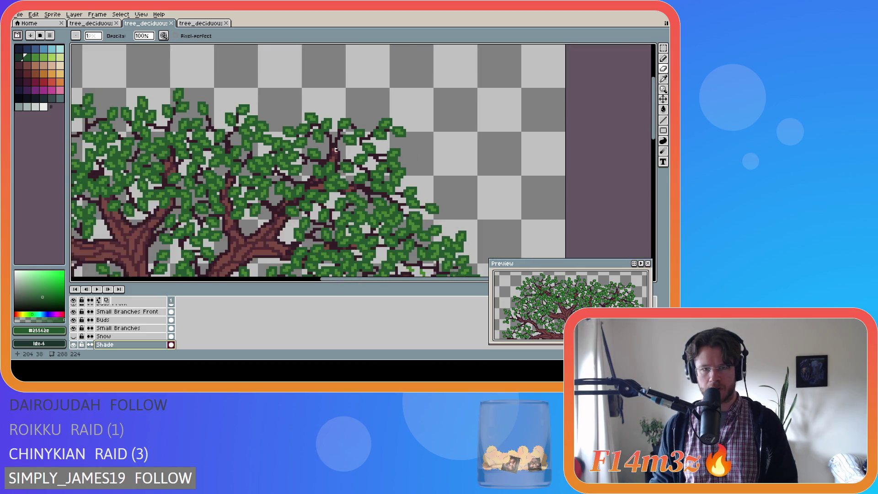
scroll(335, 151, up, 6)
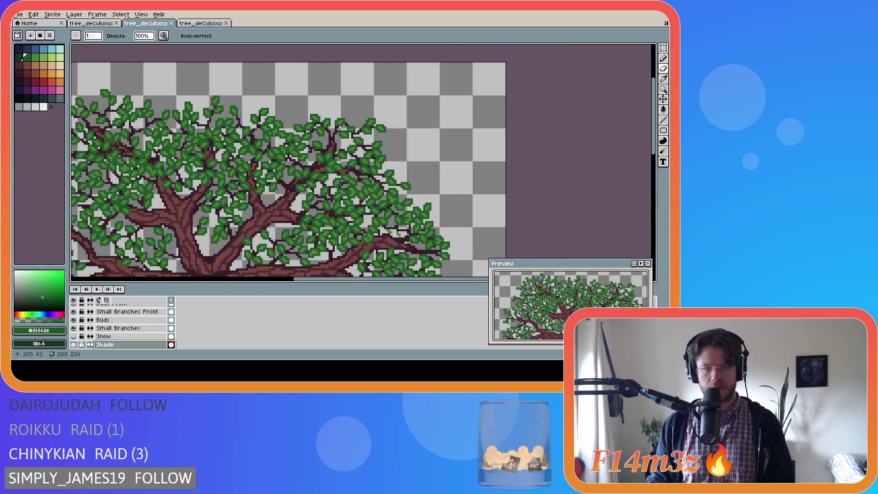
scroll(331, 131, up, 1)
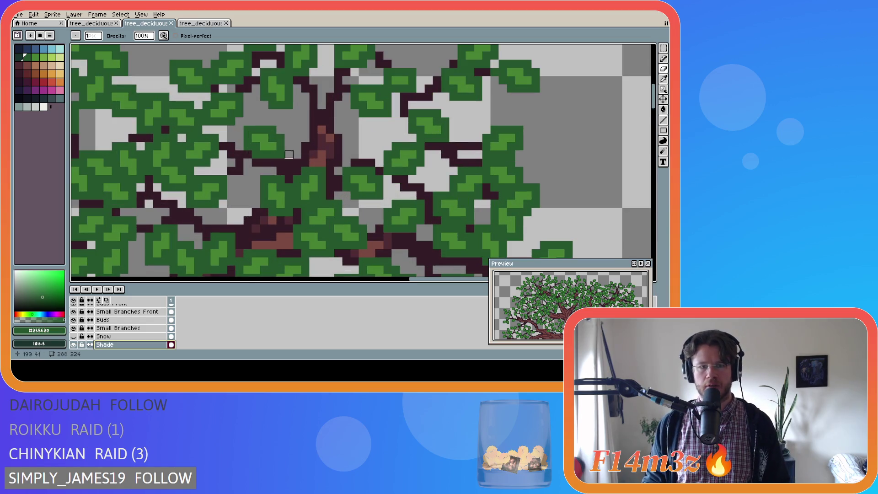
scroll(119, 338, up, 1)
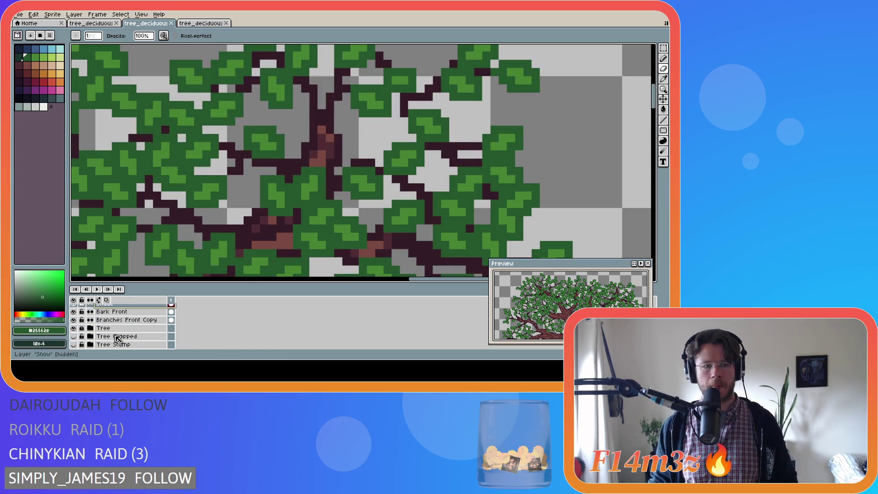
click(124, 330)
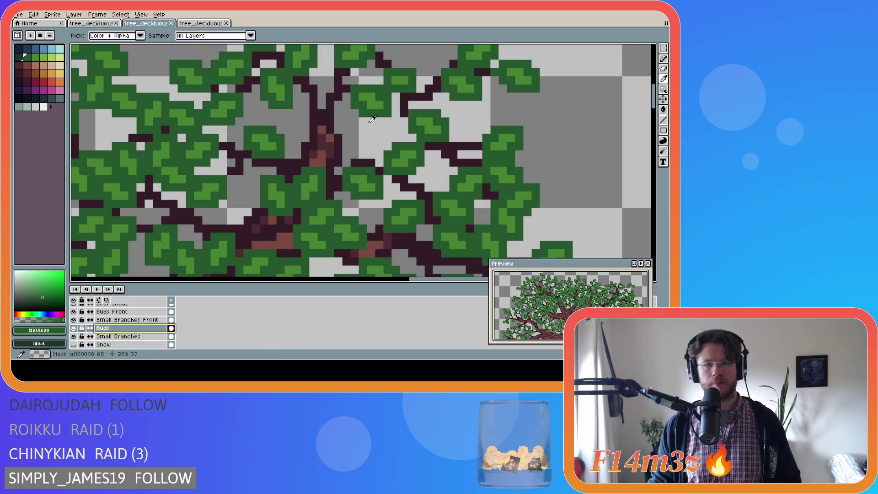
key(])
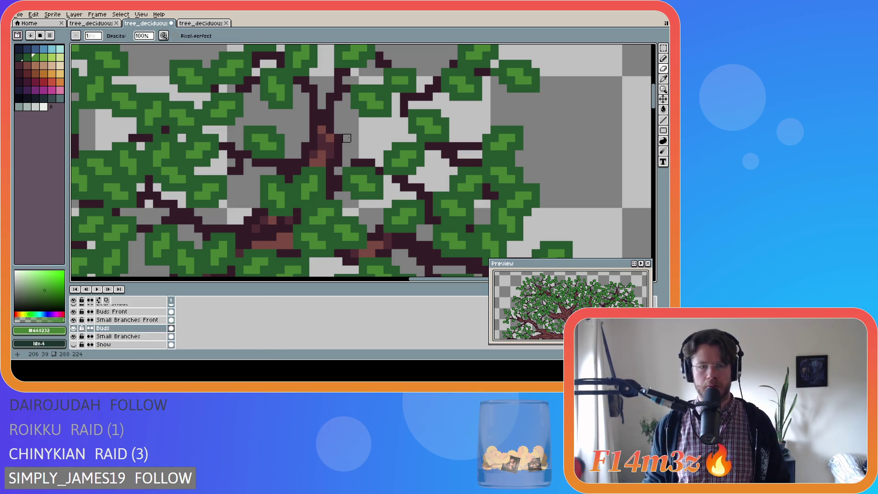
Pencil a small light green leaf over the upper branch, outline it dark green, and save.
click(330, 130)
drag(330, 125, 338, 114)
alt+click(337, 110)
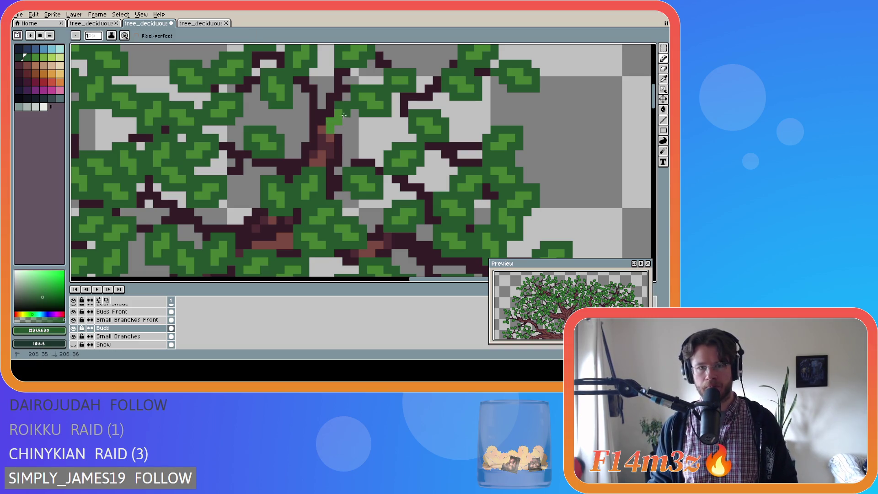
key(ctrl)
mouse_move(345, 132)
mouse_down()
mouse_move(346, 104)
mouse_move(334, 104)
mouse_up()
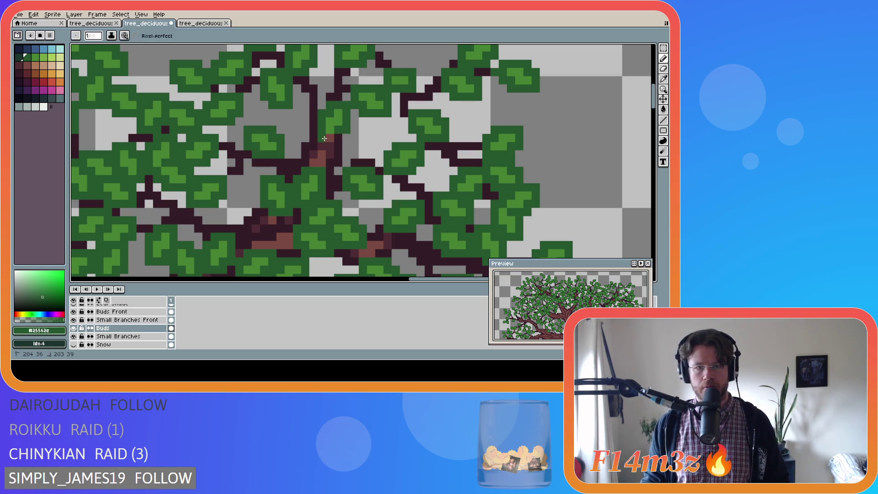
key(ctrl+s)
scroll(340, 195, down, 2)
scroll(340, 196, down, 1)
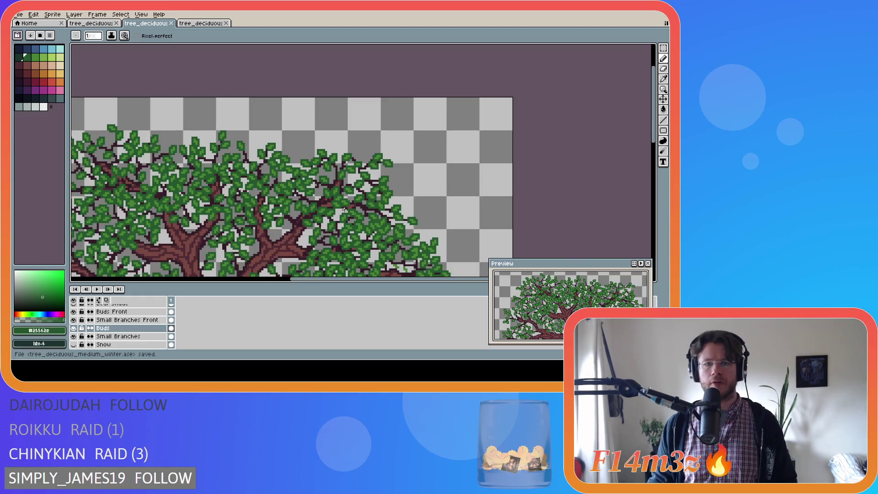
Marquee-select a leaf at the crown's edge, zoom out, and save.
scroll(350, 195, up, 1)
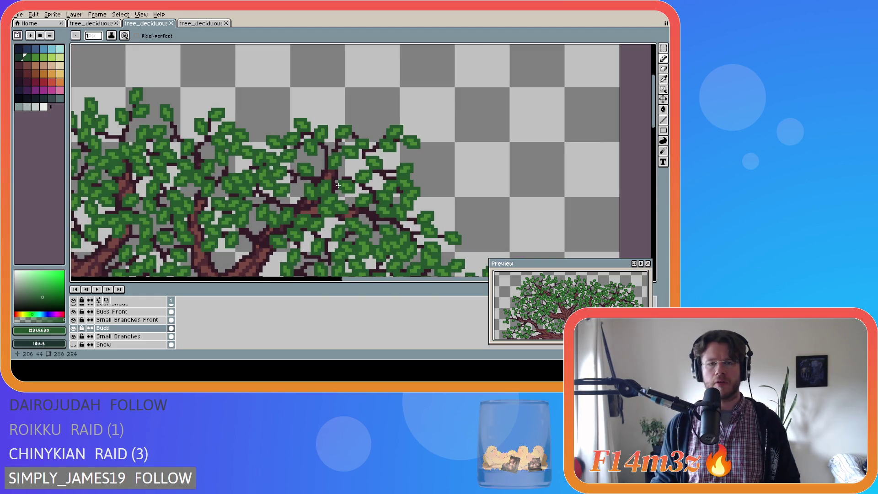
scroll(338, 186, up, 1)
key(m)
drag(320, 129, 350, 170)
scroll(374, 168, down, 3)
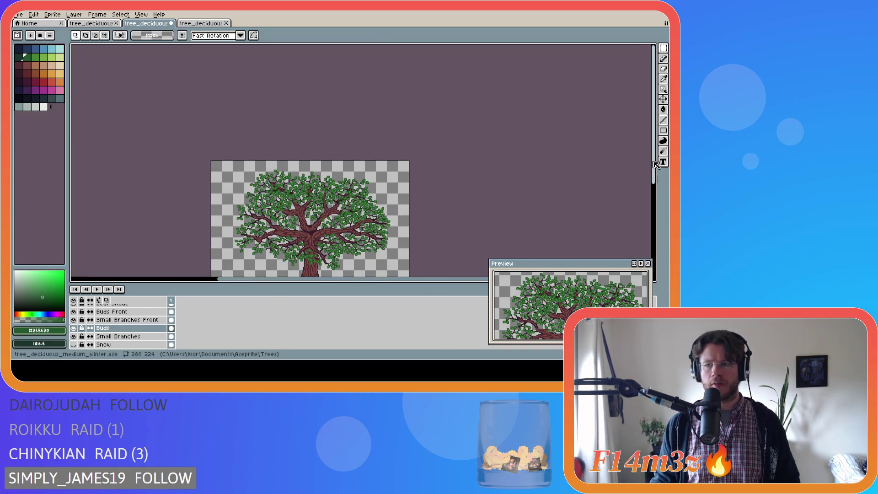
scroll(658, 165, down, 3)
key(ctrl+s)
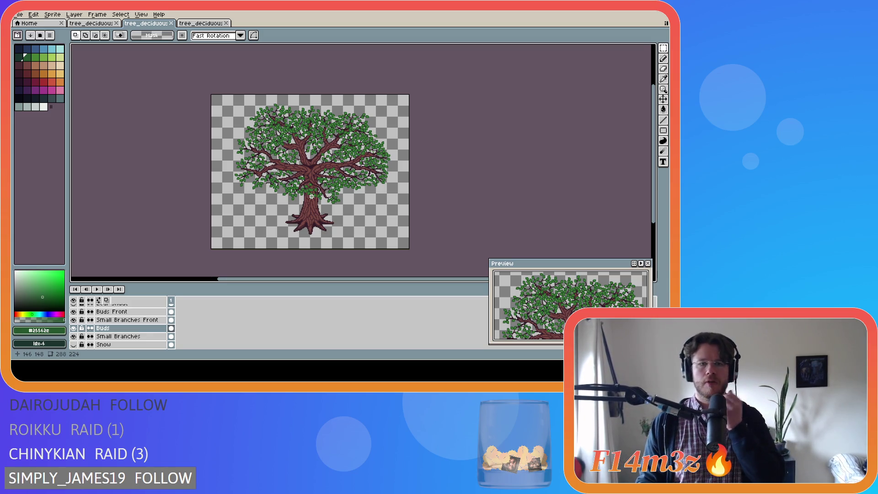
Zoom into the long branch on the right side of the crown.
scroll(359, 163, up, 2)
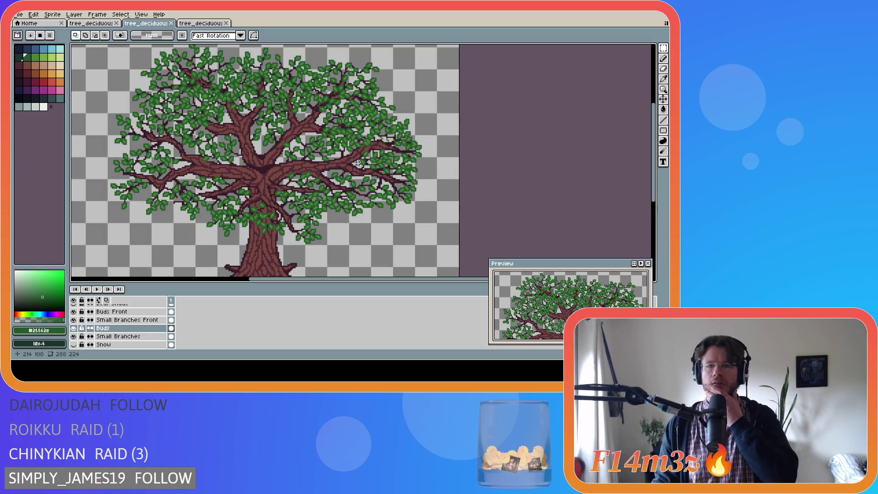
scroll(359, 164, up, 1)
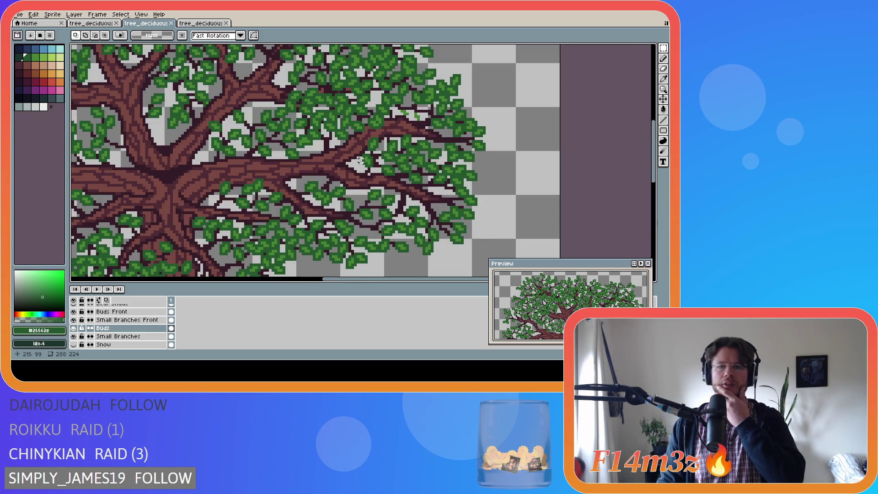
scroll(423, 106, up, 2)
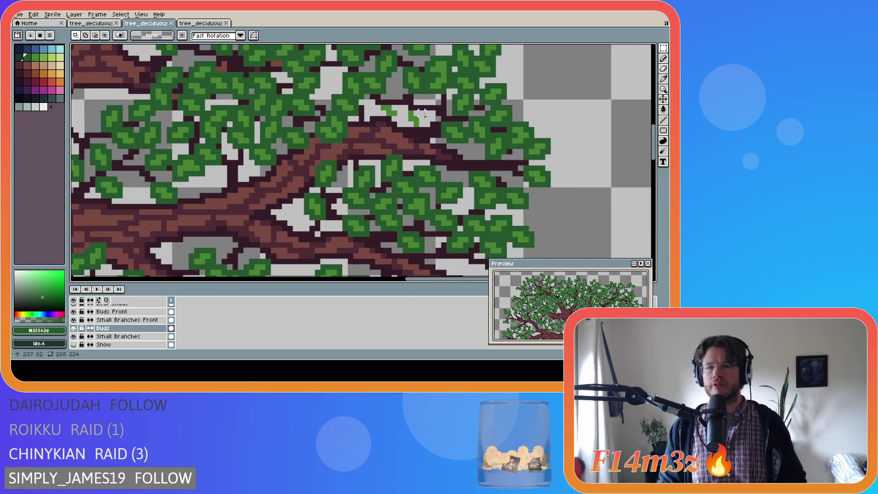
scroll(404, 118, up, 1)
click(75, 312)
click(75, 312)
key(i)
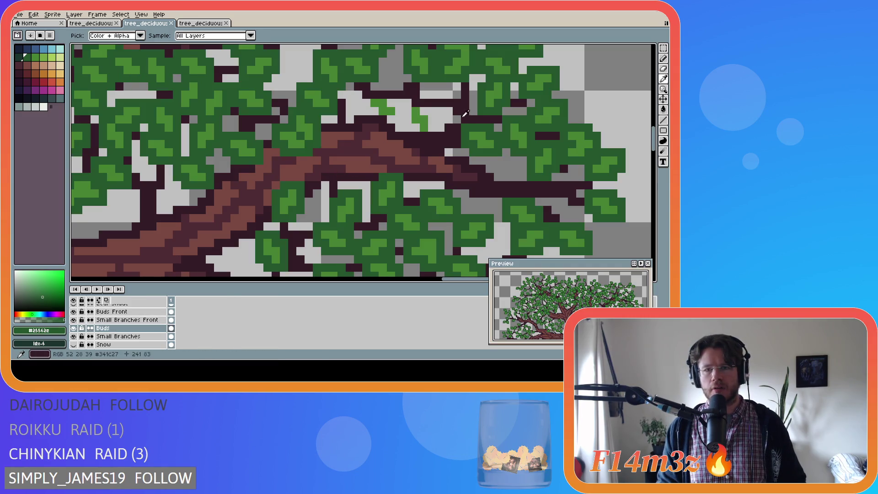
key(b)
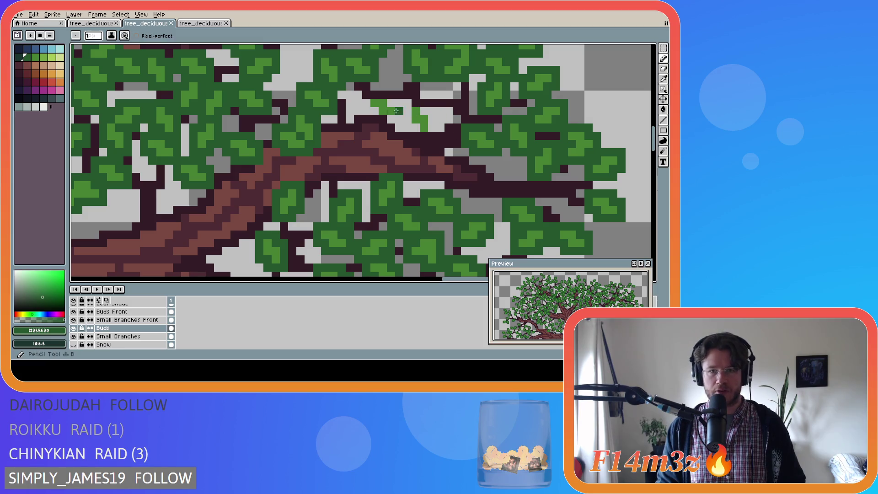
click(368, 110)
scroll(414, 121, down, 2)
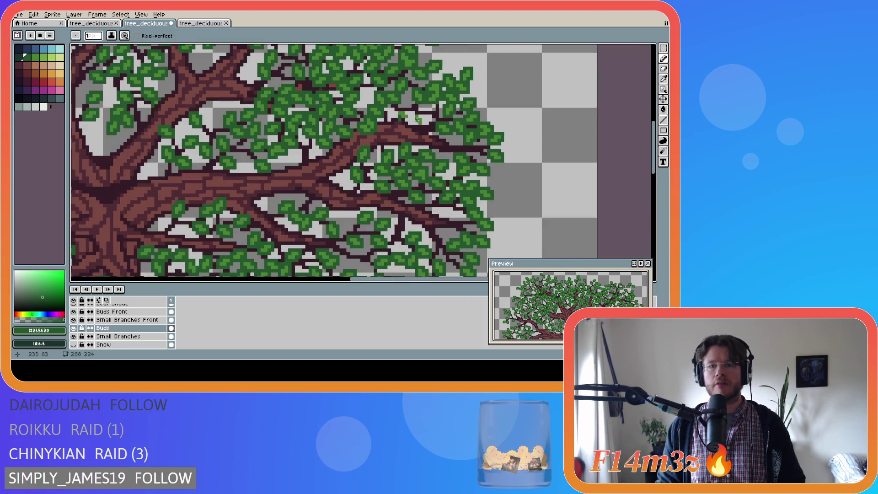
scroll(414, 123, down, 3)
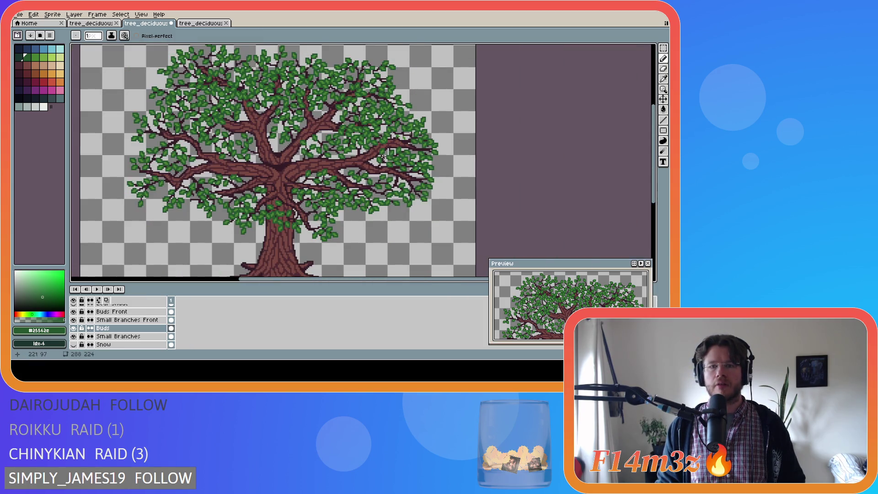
click(73, 329)
click(73, 329)
click(73, 328)
click(74, 329)
click(74, 328)
click(74, 329)
click(73, 328)
click(73, 329)
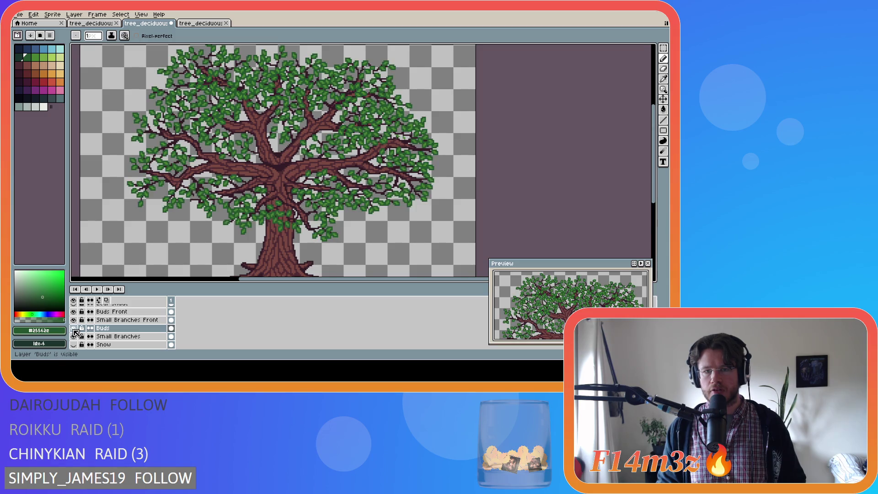
click(74, 329)
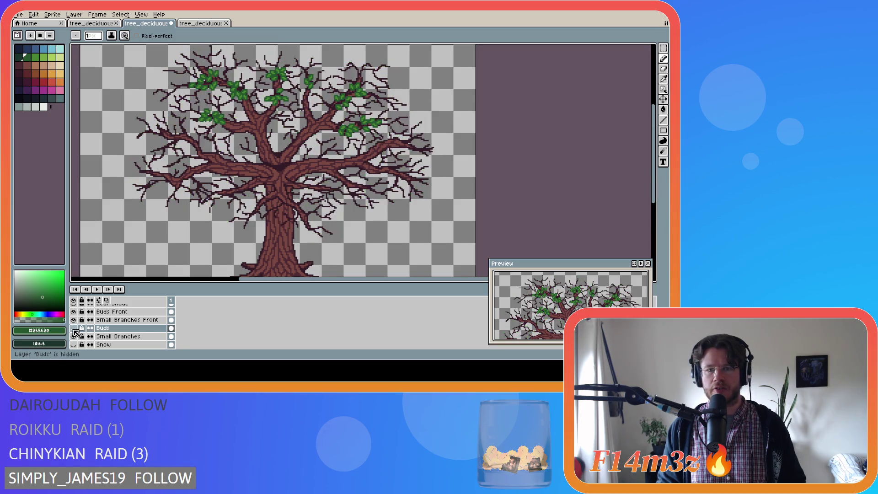
click(73, 328)
click(74, 329)
click(74, 329)
click(74, 328)
click(74, 329)
click(74, 329)
click(74, 328)
scroll(356, 154, up, 3)
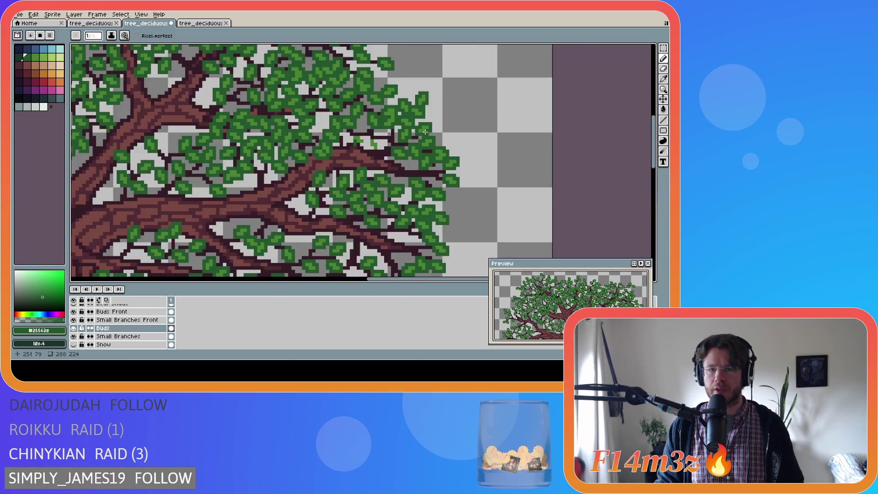
Paint a few #25562e leaf pixels beside the right-hand branches, saving before and after.
scroll(357, 153, up, 2)
key(ctrl+s)
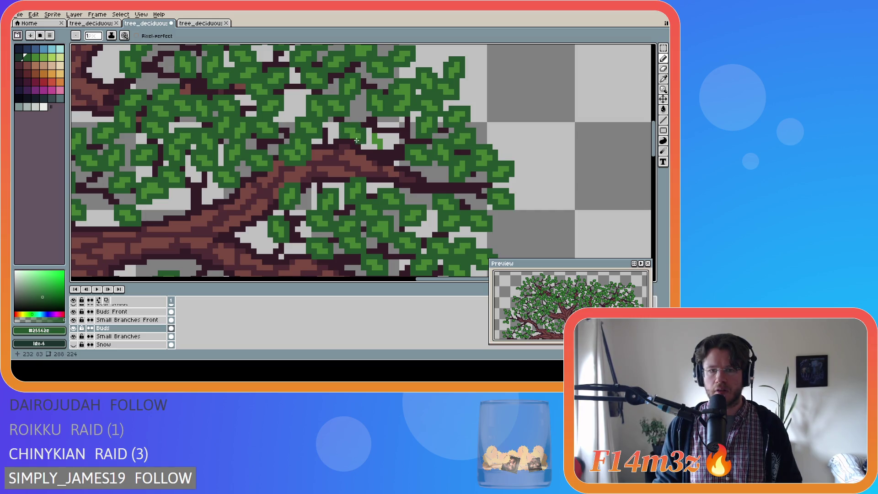
click(369, 134)
mouse_move(371, 146)
mouse_down()
mouse_move(383, 146)
mouse_move(385, 136)
mouse_up()
key(ctrl+s)
scroll(298, 265, down, 3)
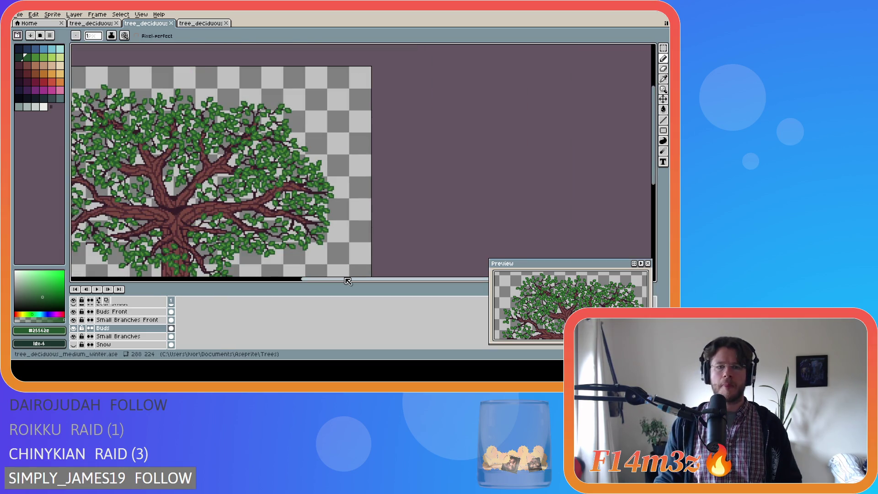
scroll(334, 248, left, 3)
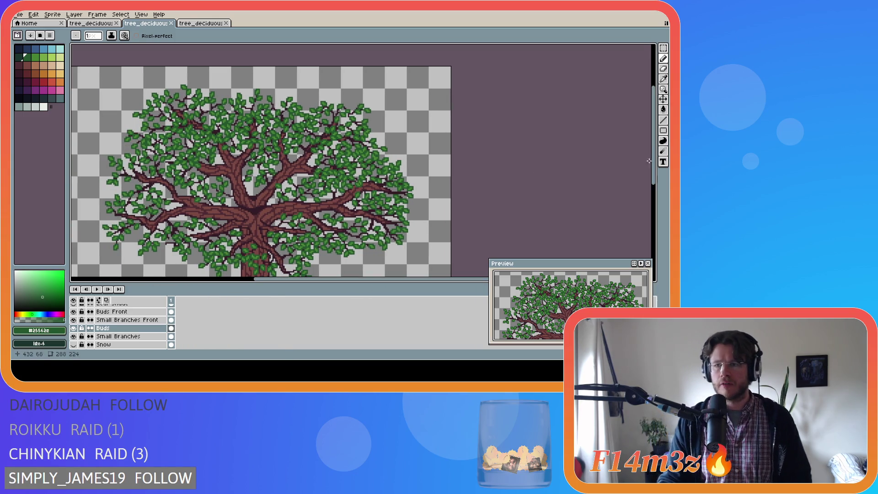
scroll(276, 200, down, 2)
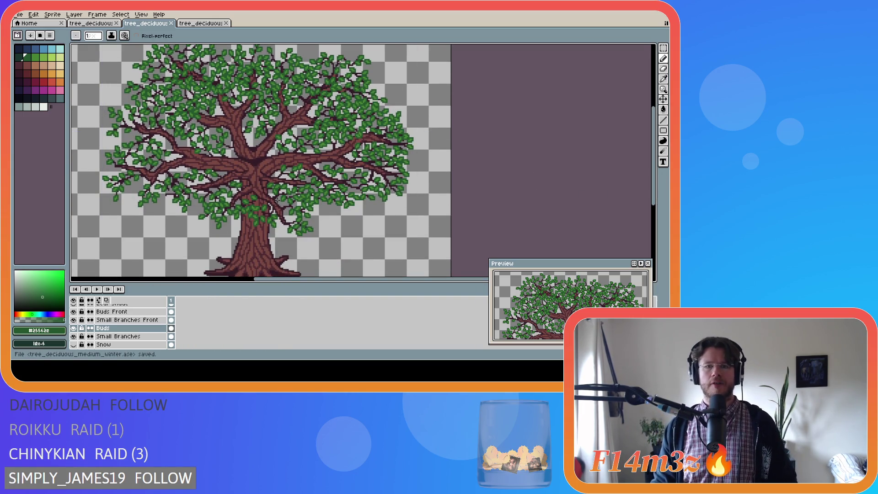
scroll(287, 180, down, 3)
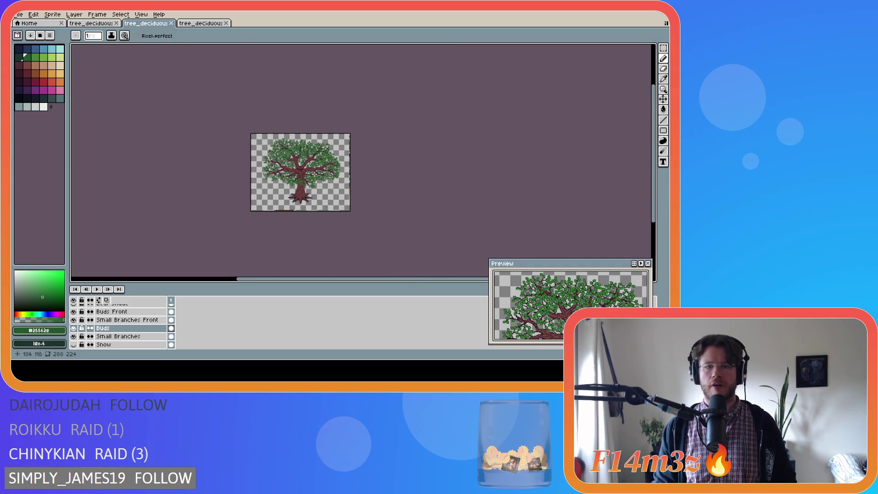
scroll(313, 173, up, 4)
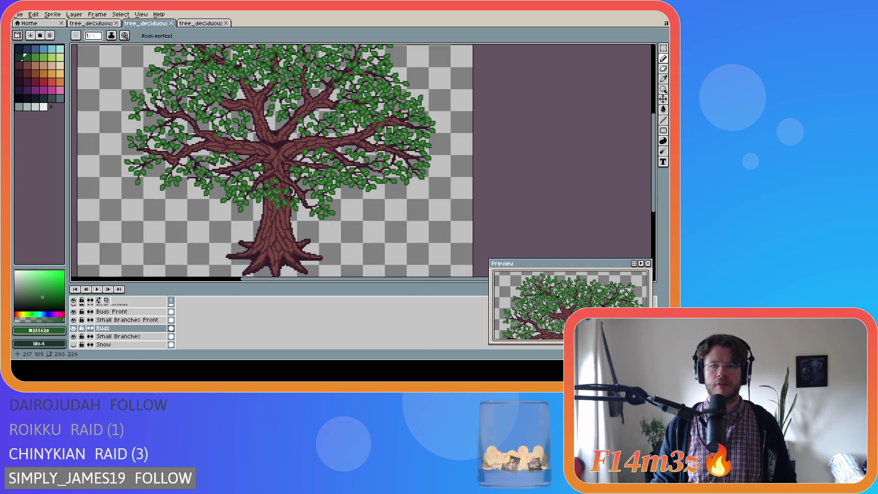
scroll(375, 153, up, 2)
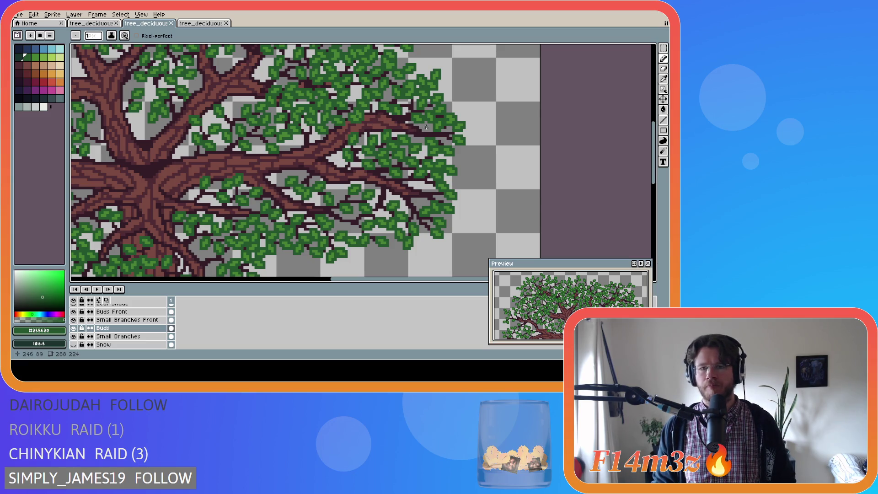
Sample the dark branch brown #341c27 from the canvas as the drawing colour.
scroll(405, 152, down, 3)
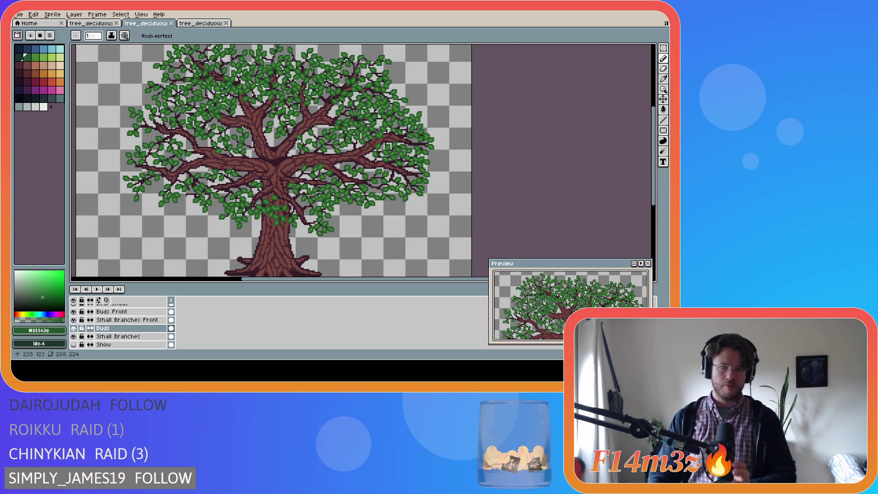
scroll(288, 191, up, 3)
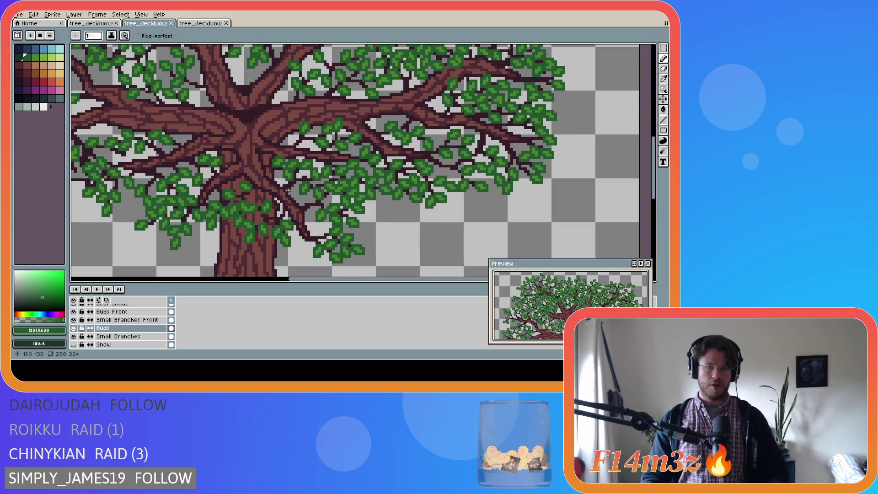
alt+click(288, 191)
scroll(289, 206, up, 1)
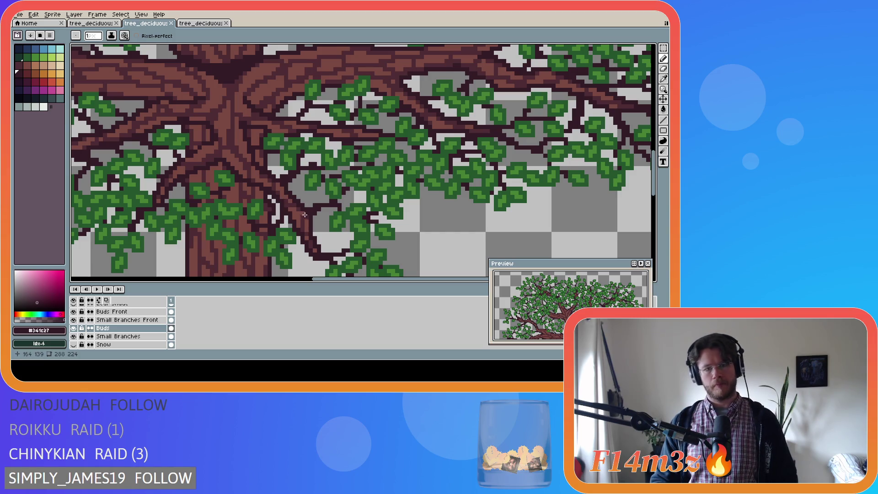
Select the Small Branches Front layer in the Layers panel.
scroll(138, 341, up, 1)
scroll(141, 343, up, 1)
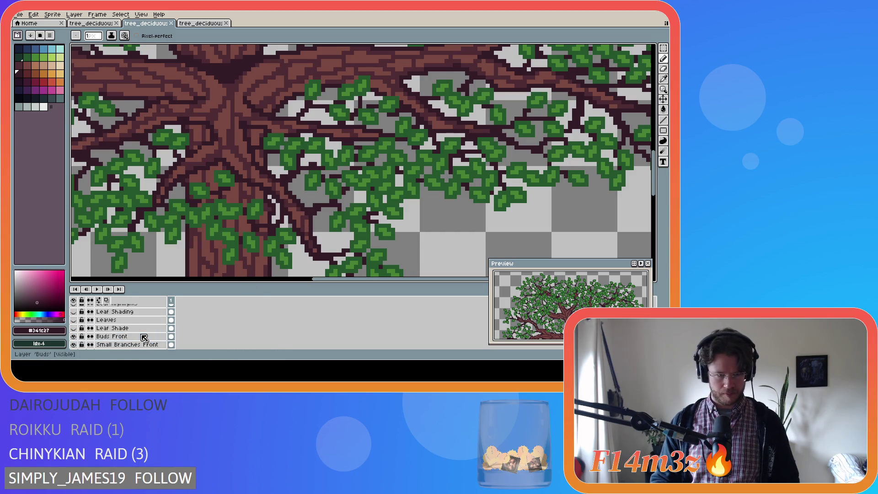
click(139, 337)
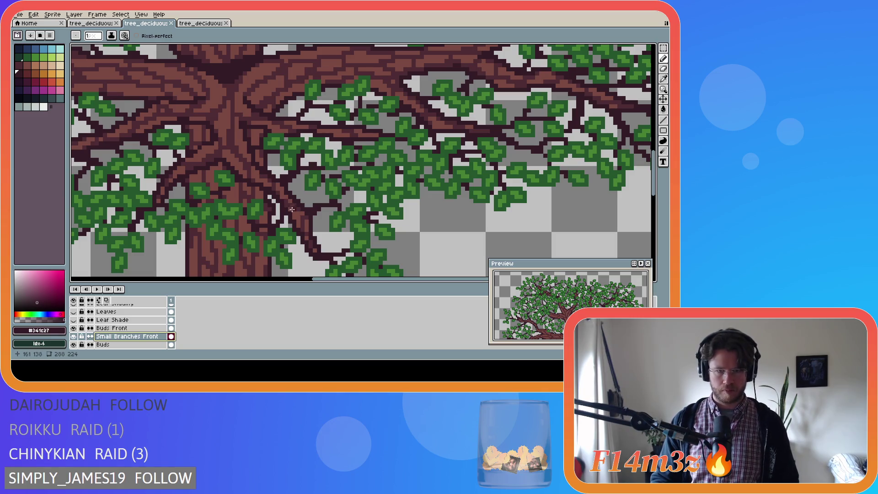
Draw a short dark branch stroke through the leaves.
scroll(323, 238, down, 2)
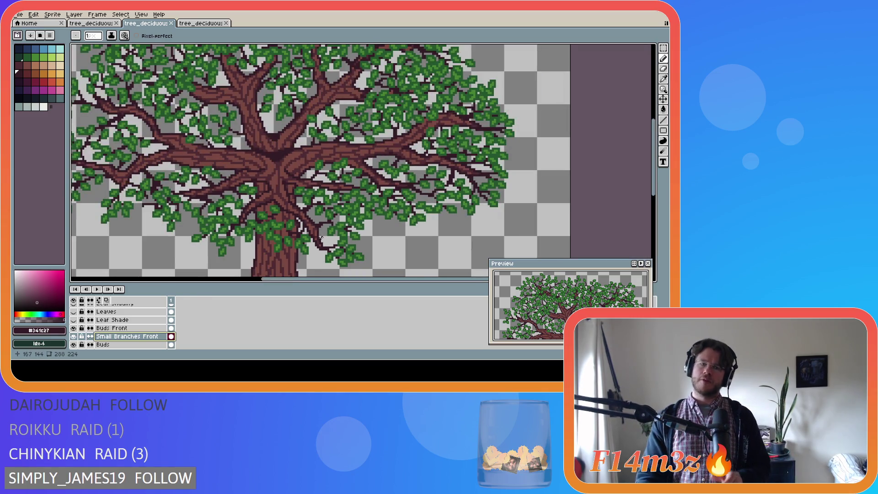
scroll(311, 229, up, 1)
mouse_move(302, 215)
mouse_down()
mouse_move(334, 236)
mouse_move(302, 217)
mouse_up()
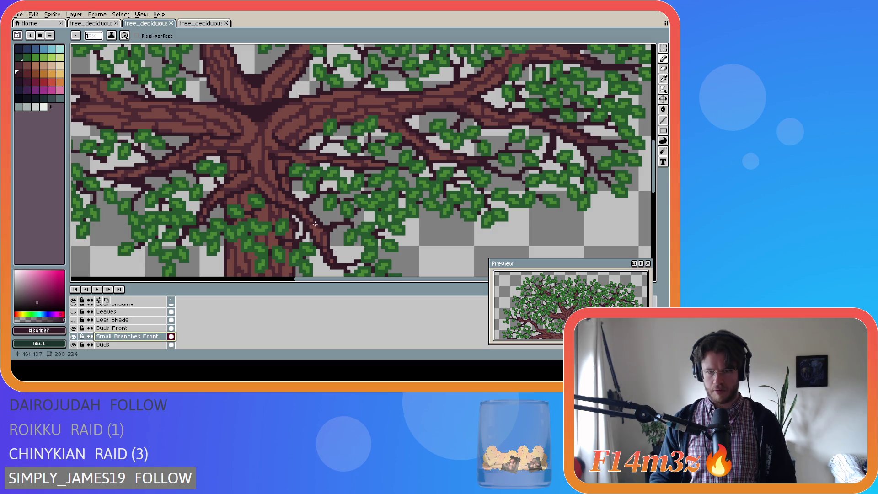
scroll(284, 200, down, 2)
scroll(284, 199, up, 2)
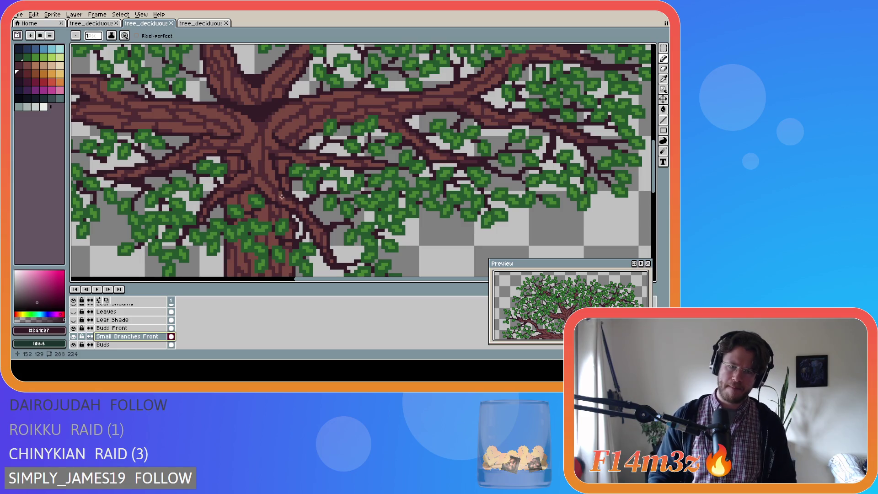
scroll(279, 202, down, 2)
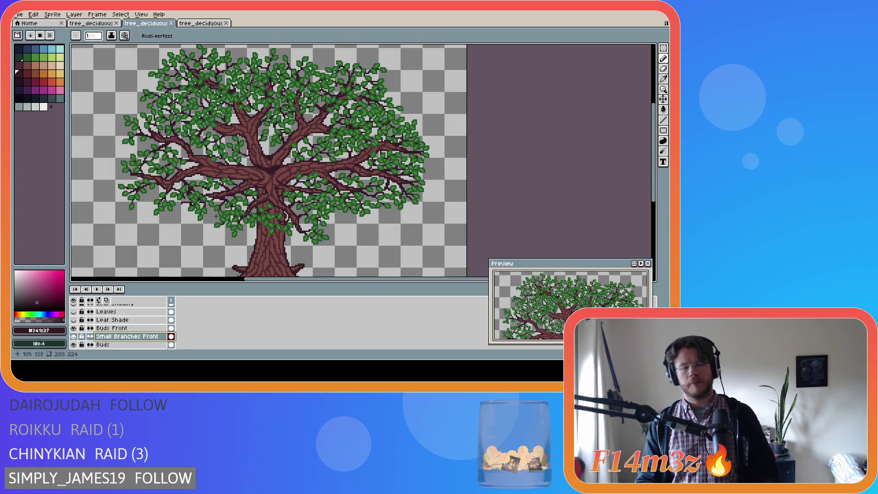
scroll(195, 221, up, 1)
scroll(195, 206, down, 2)
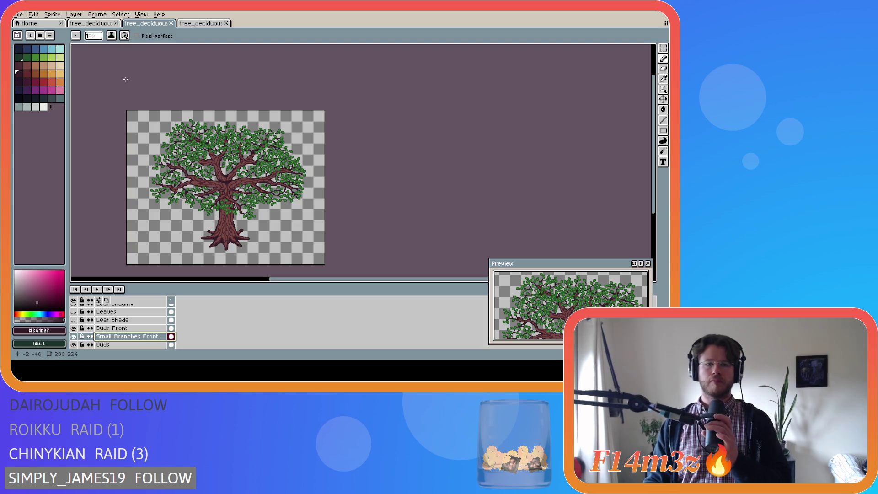
scroll(183, 165, up, 2)
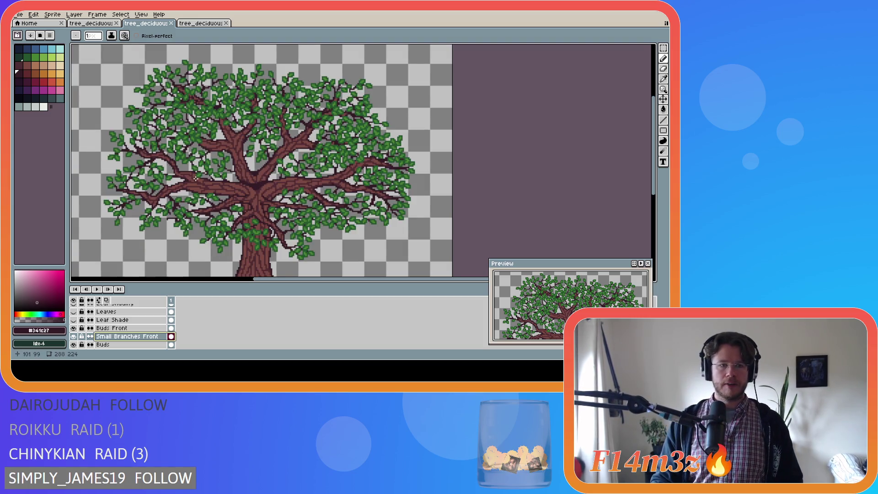
Switch to the eyedropper and zoom in on the left side of the canopy.
scroll(175, 168, up, 2)
scroll(172, 156, up, 1)
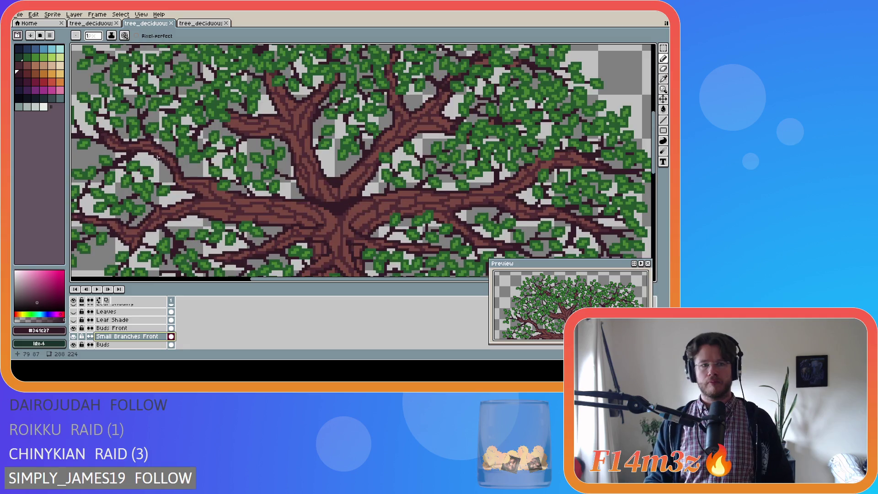
scroll(163, 158, down, 2)
scroll(160, 156, up, 3)
key(i)
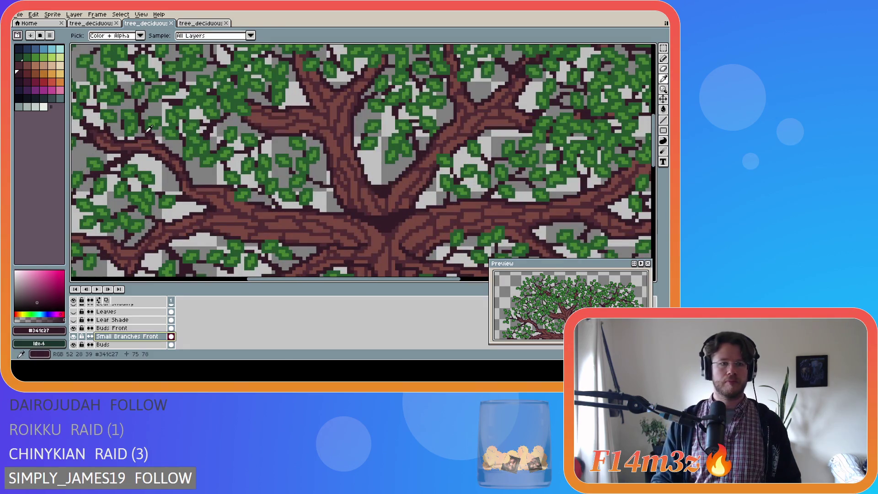
scroll(137, 151, down, 3)
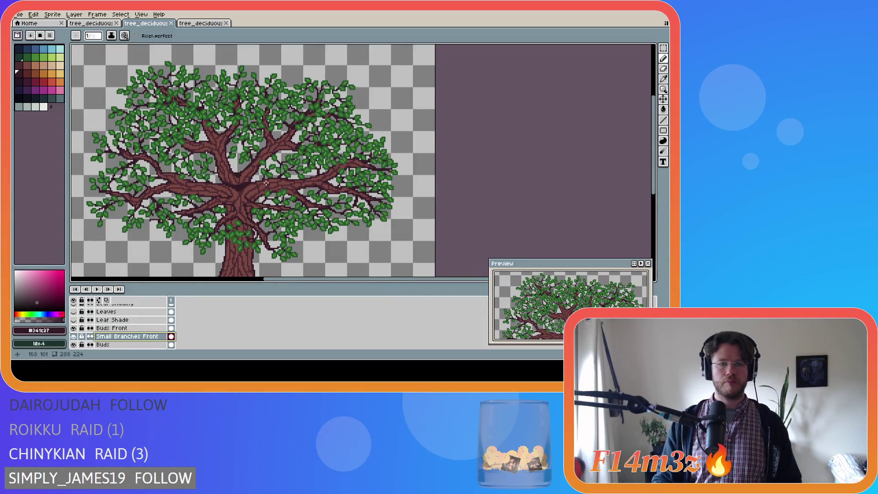
scroll(286, 183, up, 1)
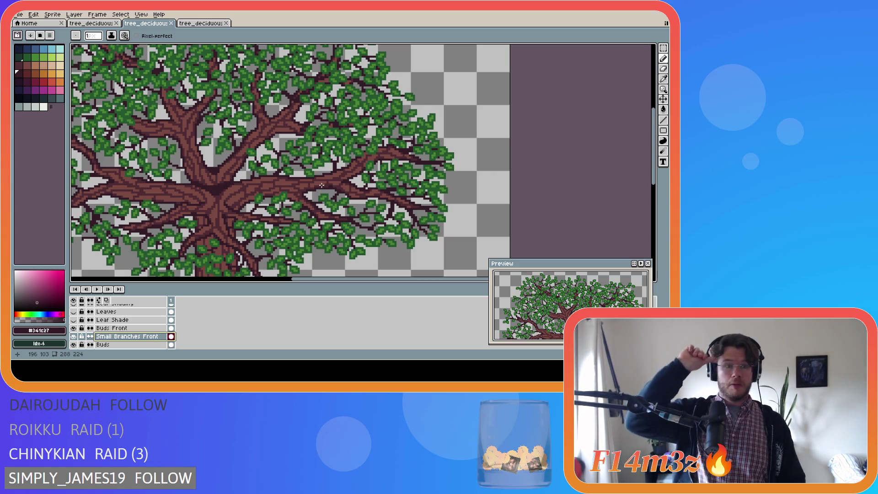
scroll(208, 224, down, 4)
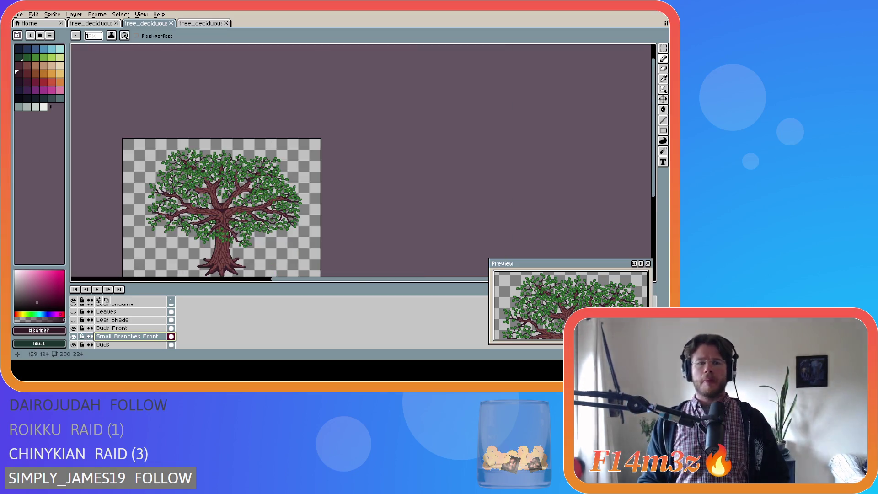
scroll(219, 222, up, 4)
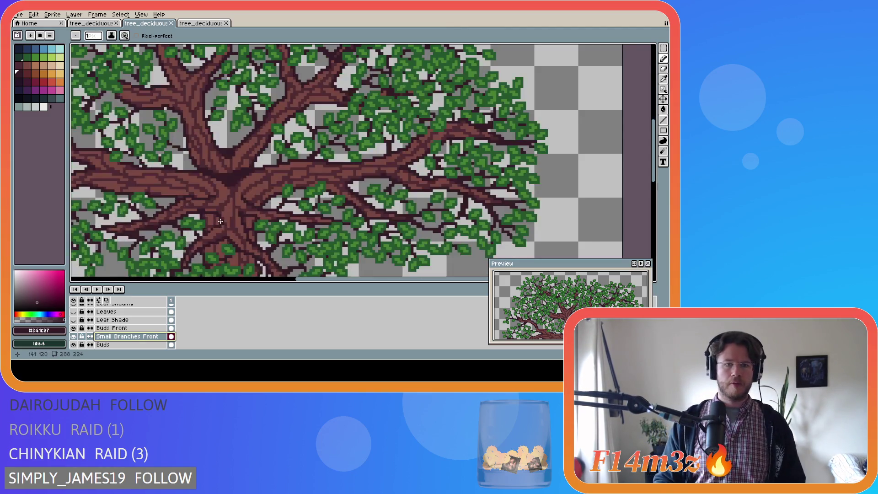
scroll(221, 221, down, 4)
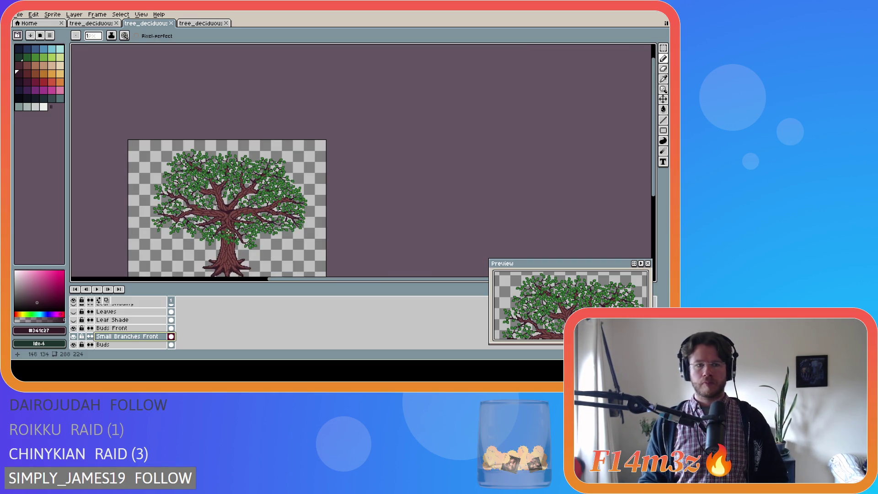
scroll(198, 228, up, 2)
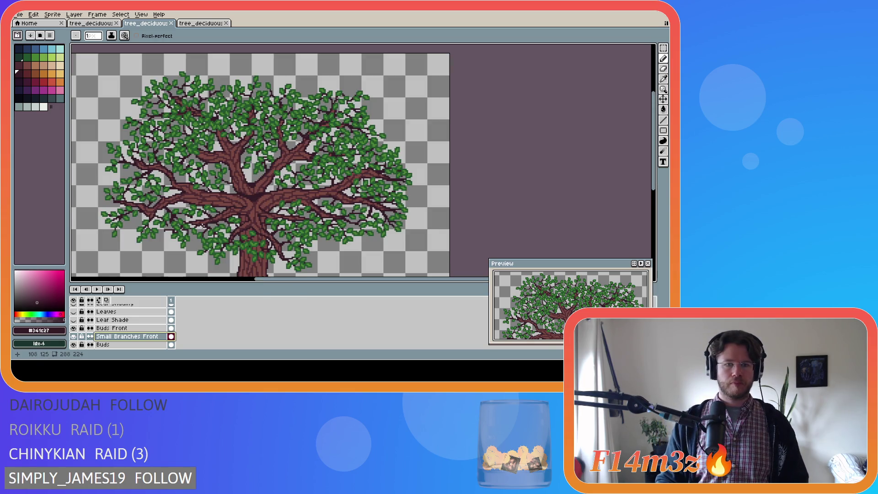
scroll(215, 216, up, 1)
scroll(233, 242, up, 1)
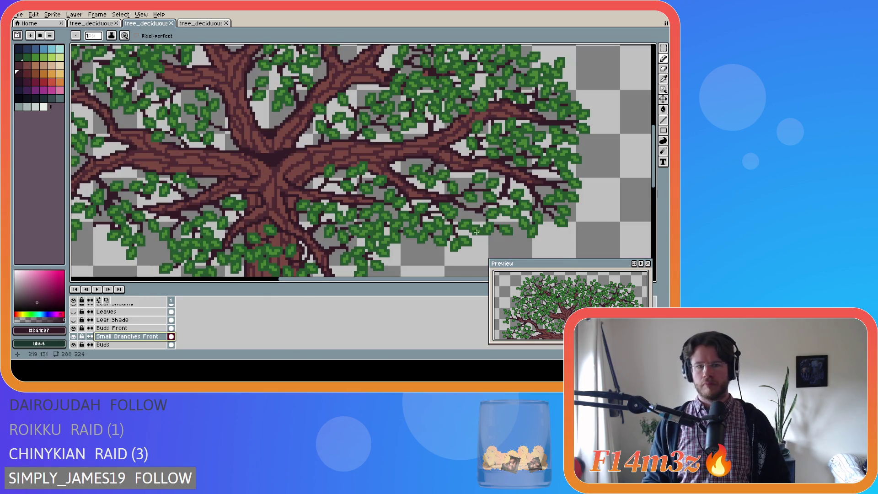
drag(655, 158, 655, 178)
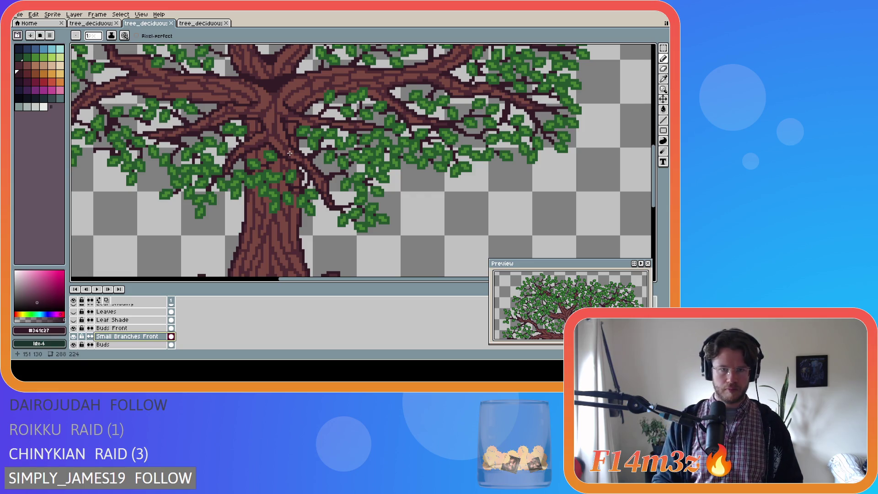
scroll(338, 172, down, 3)
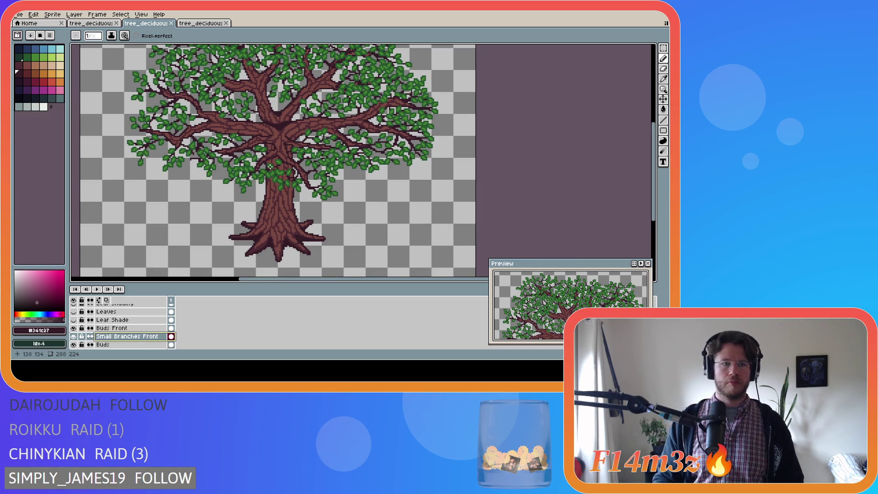
scroll(197, 165, up, 1)
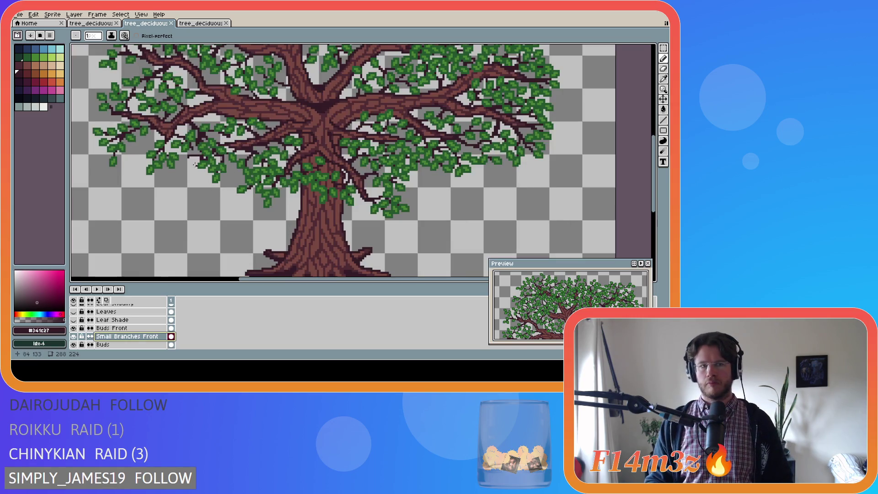
scroll(163, 132, up, 2)
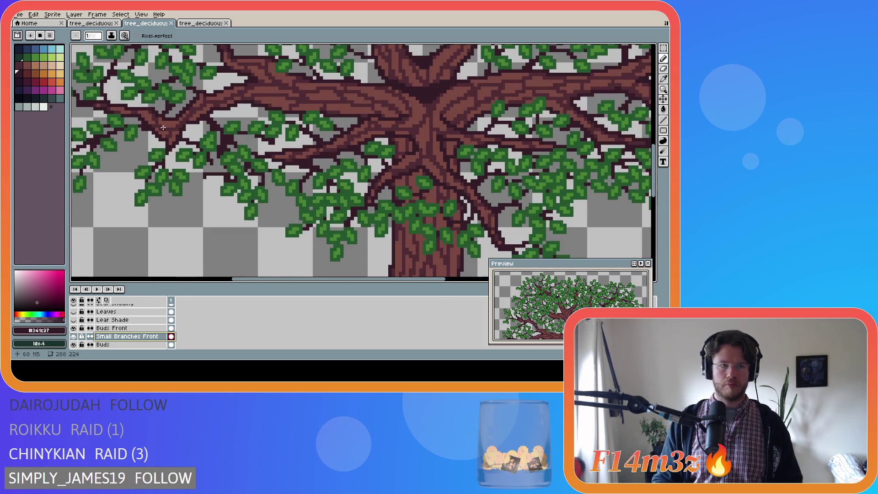
scroll(164, 128, down, 1)
Draw three short dark twig strokes among the left canopy's leaves.
drag(165, 127, 137, 110)
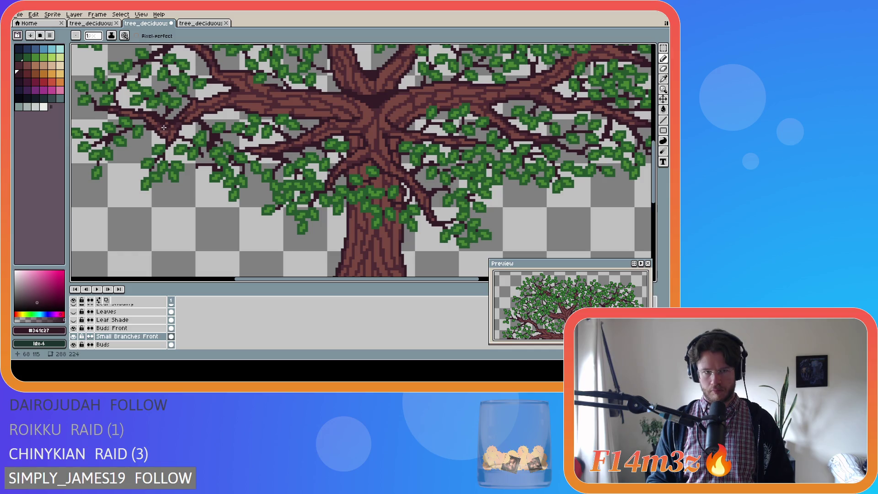
drag(163, 131, 151, 135)
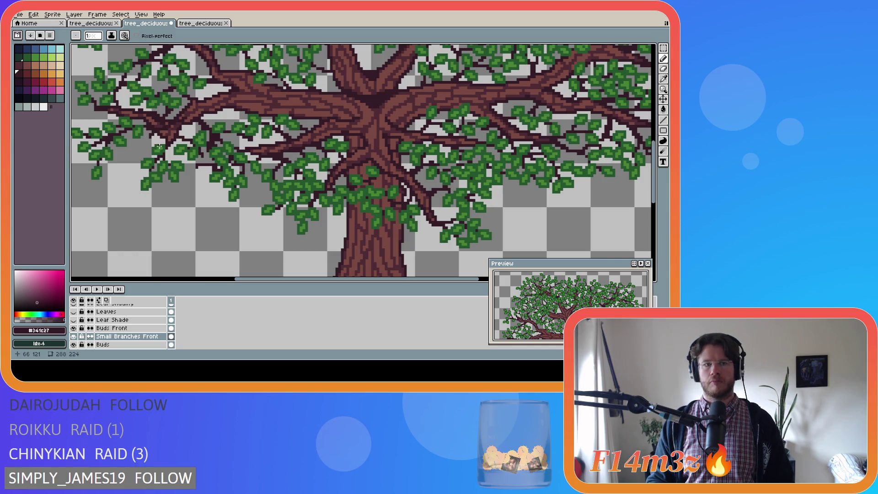
drag(165, 126, 171, 132)
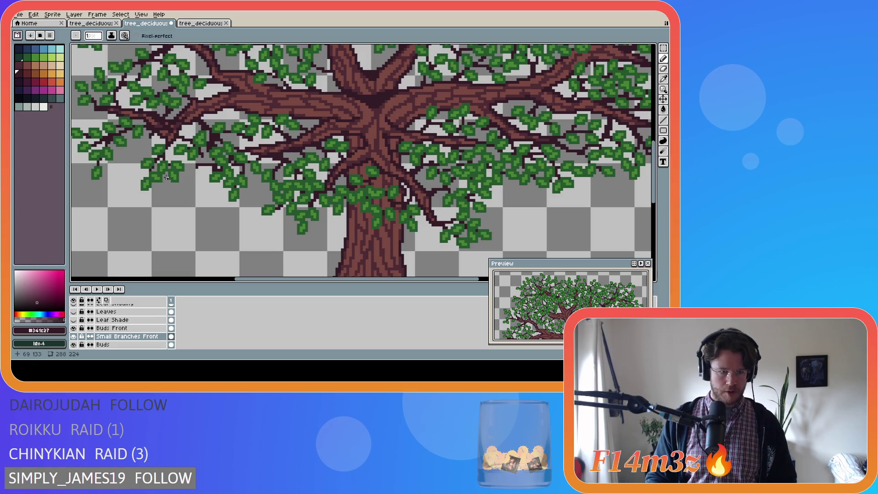
key(m)
drag(120, 90, 203, 156)
key(ctrl+t)
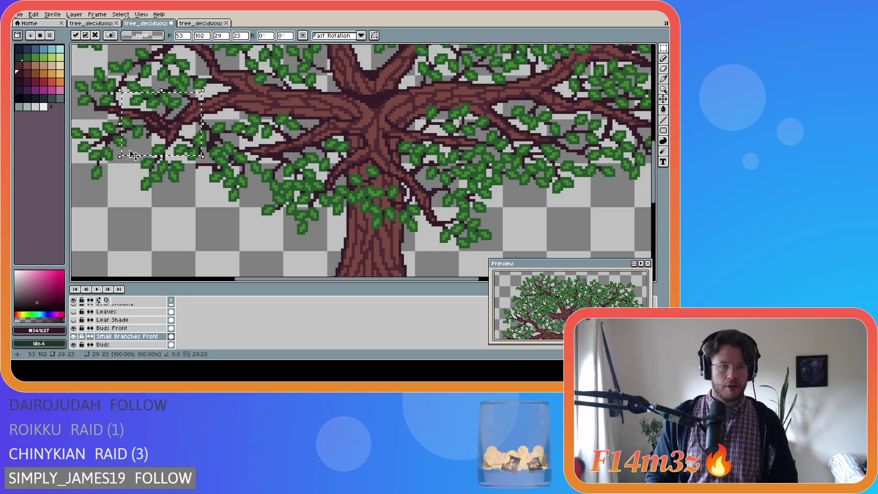
key(ctrl+d)
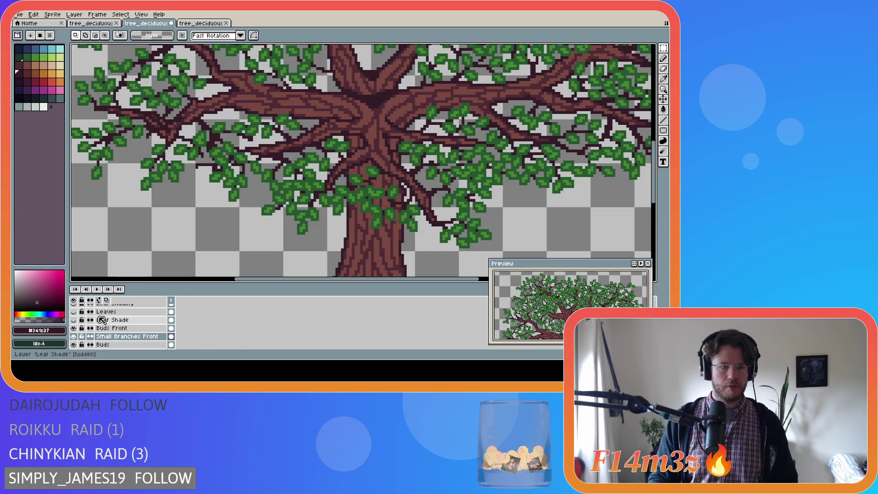
scroll(83, 329, down, 4)
scroll(80, 334, down, 4)
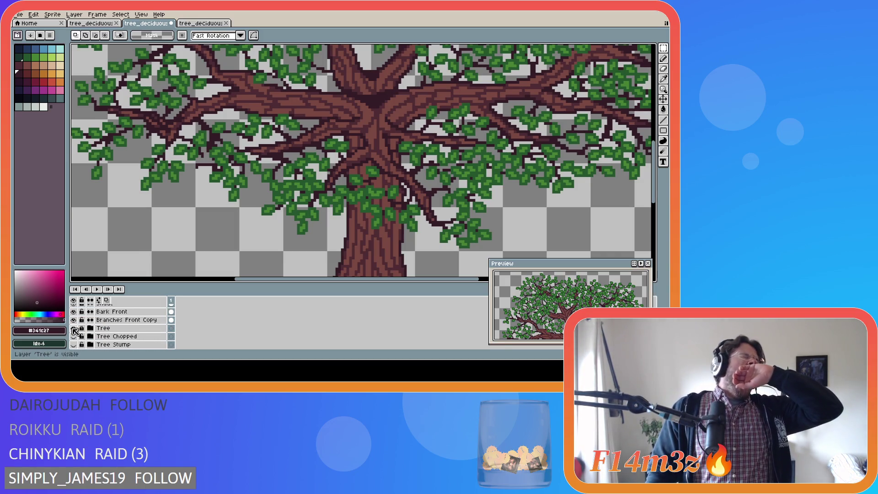
Hide the Tree layer to remove the trunk and return to the pencil.
click(74, 329)
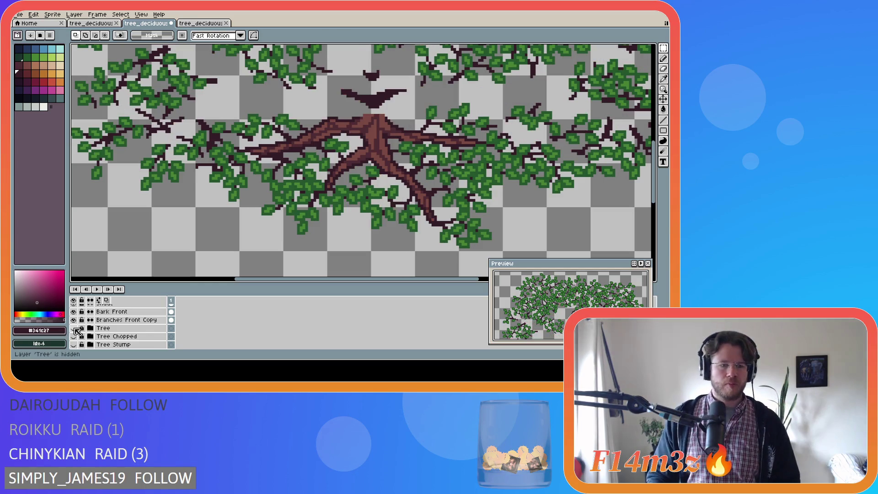
scroll(145, 130, up, 1)
key(b)
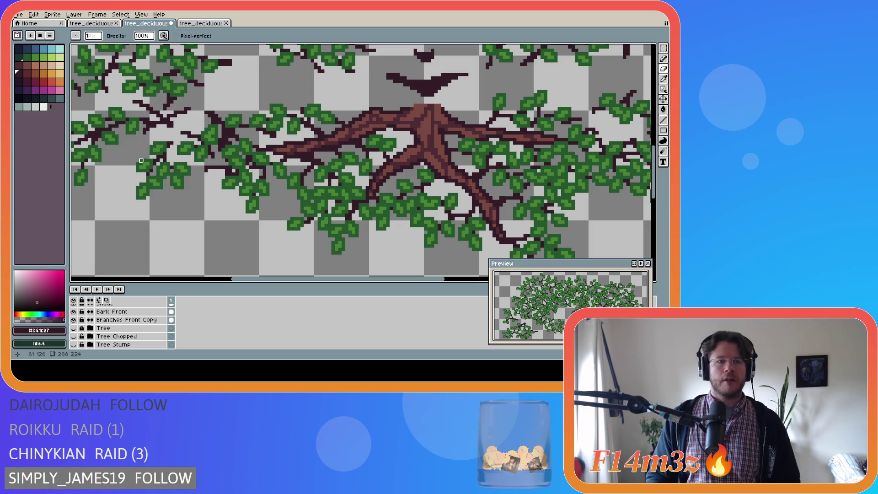
scroll(150, 138, up, 1)
scroll(101, 328, up, 3)
scroll(101, 327, up, 1)
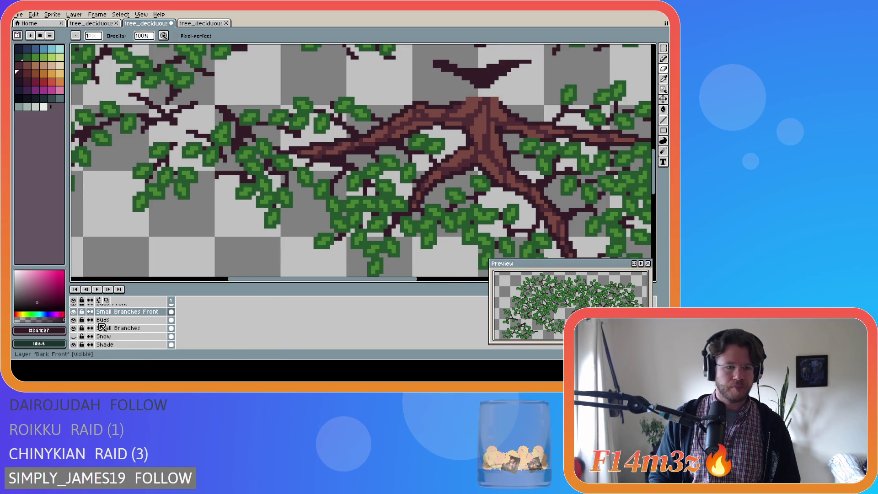
scroll(78, 330, up, 1)
Toggle the Small Branches Front layer to compare, leaving it visible.
click(75, 321)
click(75, 320)
click(75, 321)
click(75, 320)
click(75, 320)
click(75, 320)
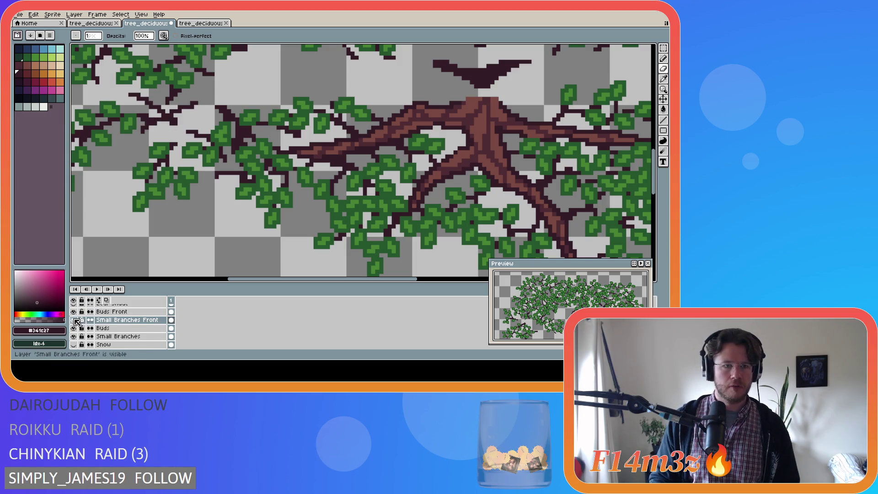
click(75, 320)
click(75, 320)
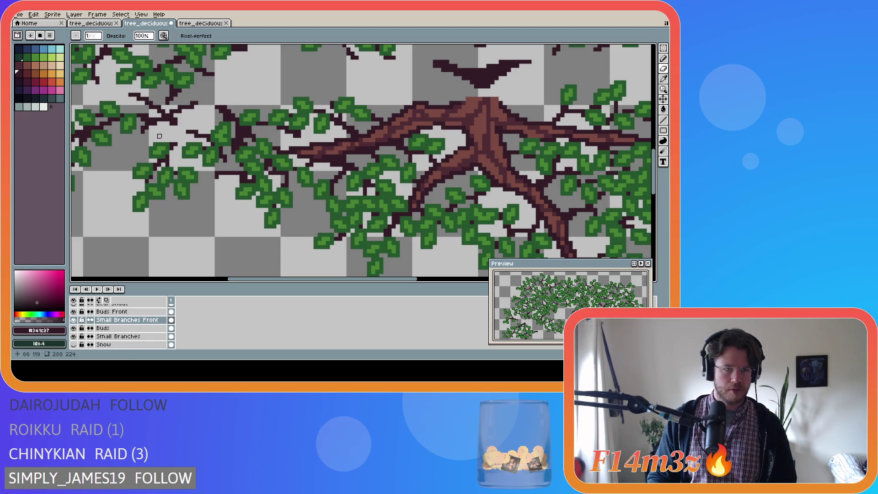
Make a small rectangular selection in the left canopy, then deselect it.
key(m)
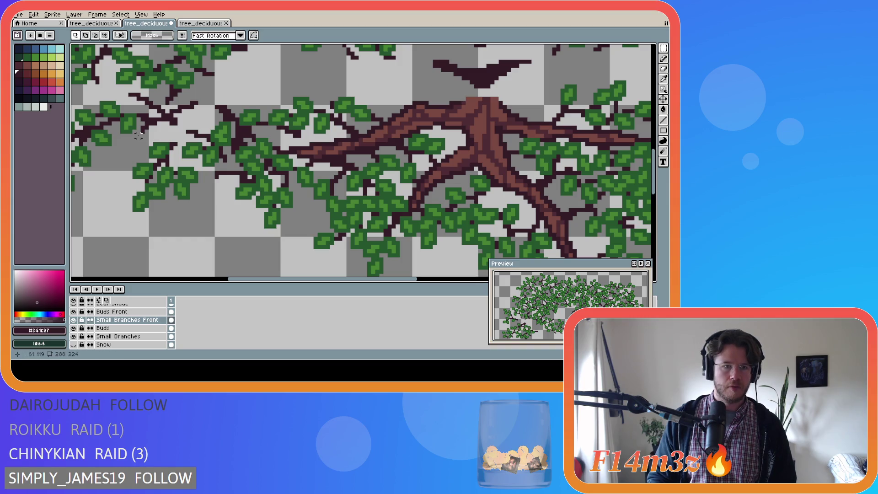
mouse_move(141, 132)
mouse_down()
mouse_move(144, 120)
mouse_move(158, 146)
mouse_up()
click(171, 145)
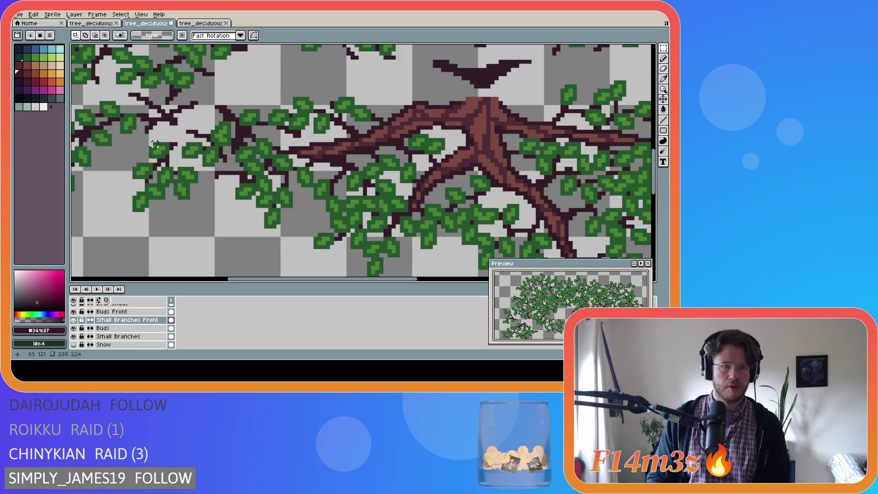
Hide the Small Branches layer, ending with the pencil tool active.
click(74, 336)
click(74, 336)
key(i)
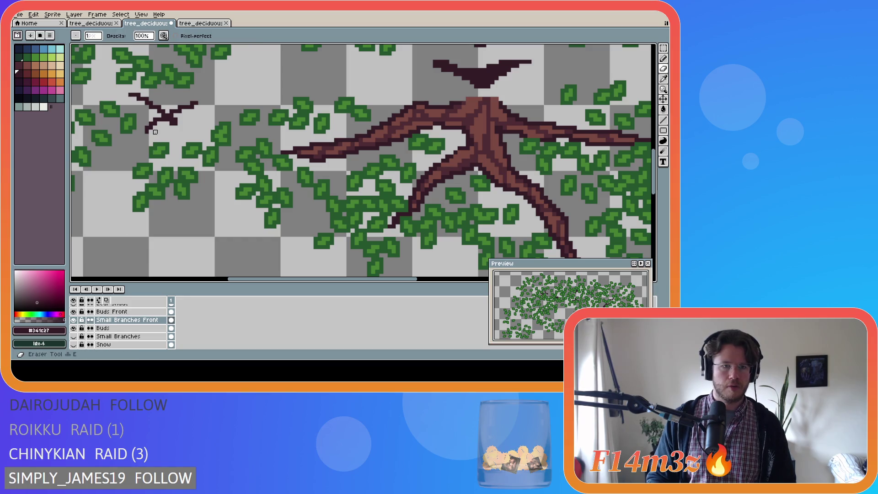
key(b)
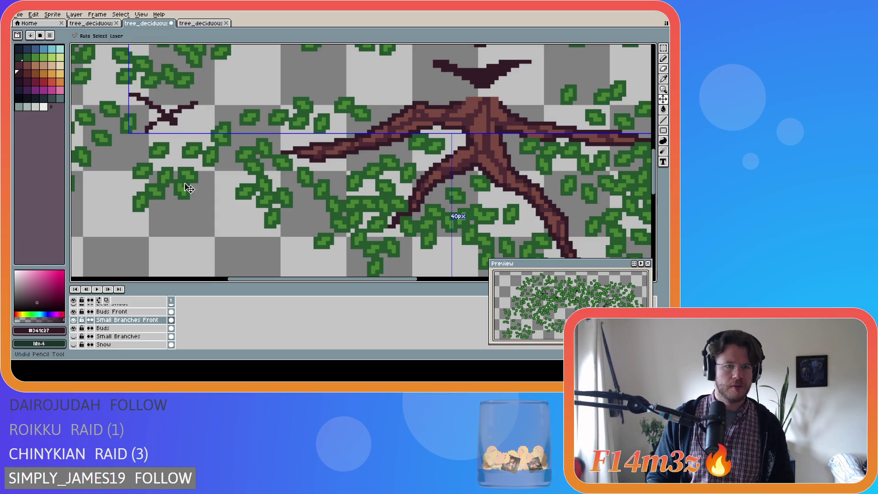
scroll(126, 210, down, 3)
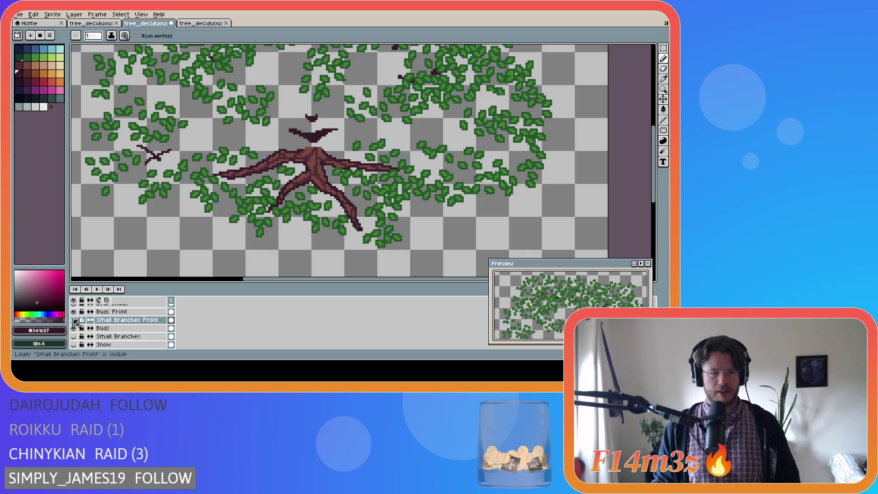
Make the Tree layer visible again after toggling it several times to compare.
scroll(116, 330, down, 3)
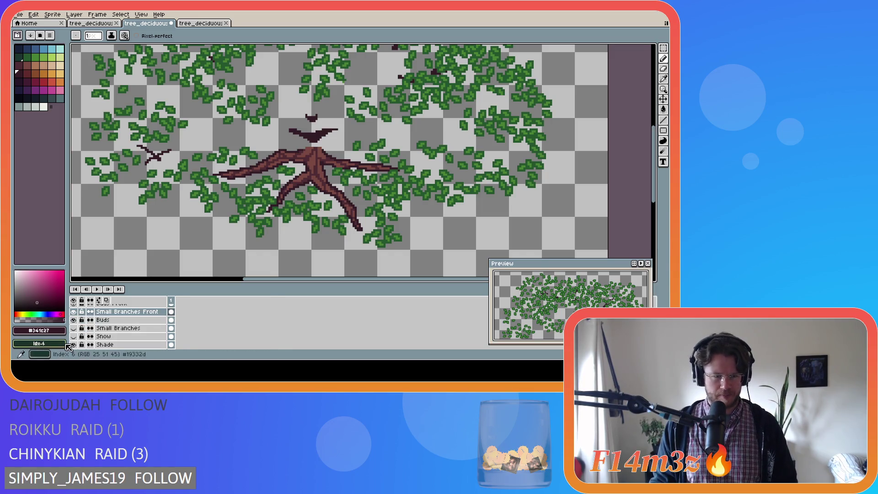
scroll(81, 340, down, 1)
click(73, 329)
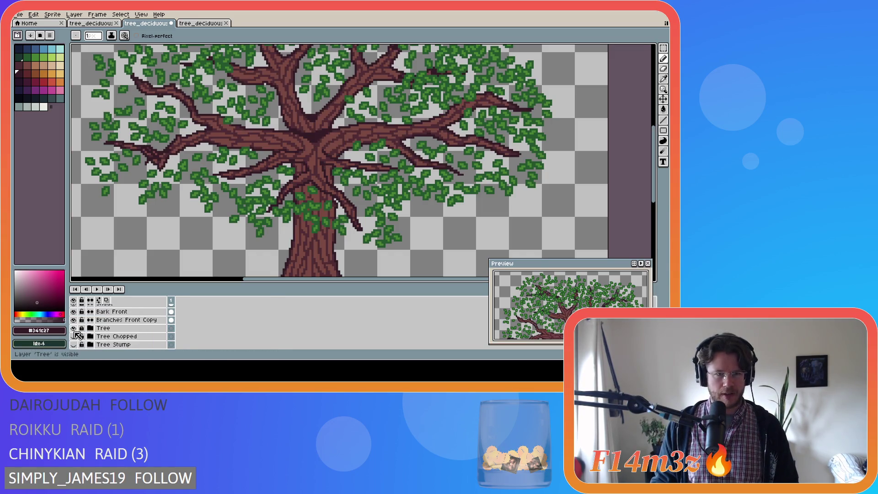
click(74, 328)
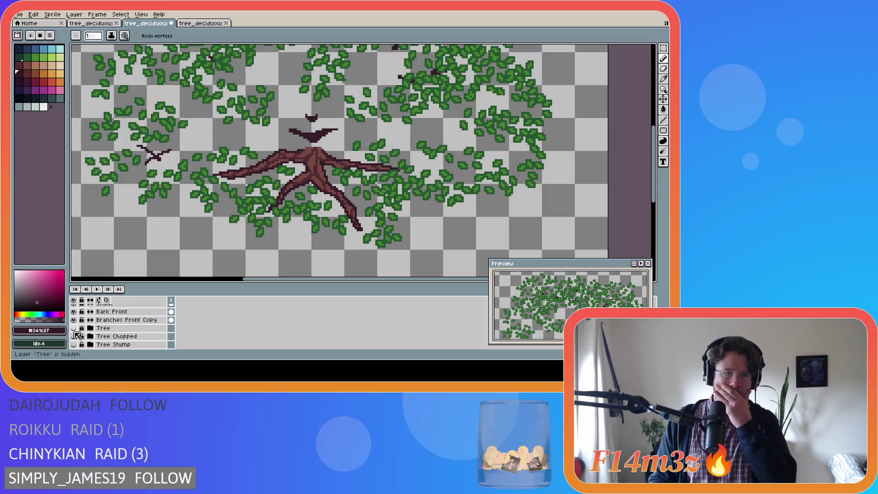
click(73, 328)
click(74, 329)
click(74, 330)
click(74, 329)
click(74, 329)
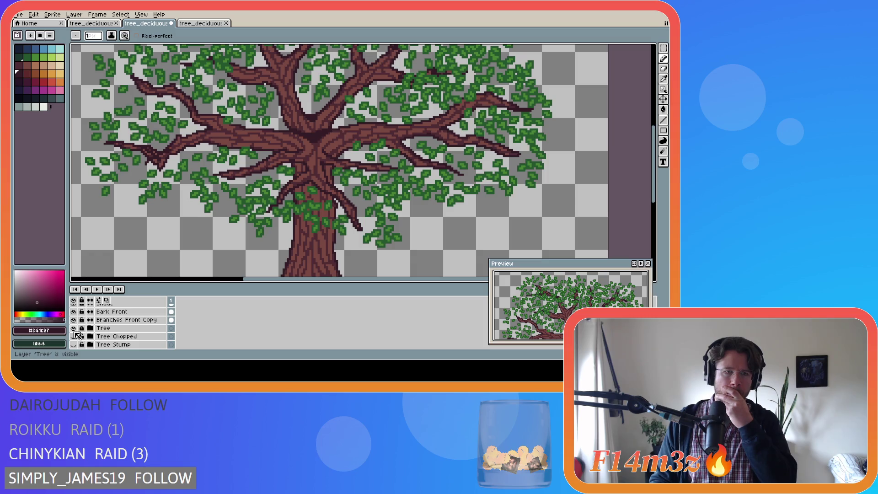
click(75, 331)
click(75, 332)
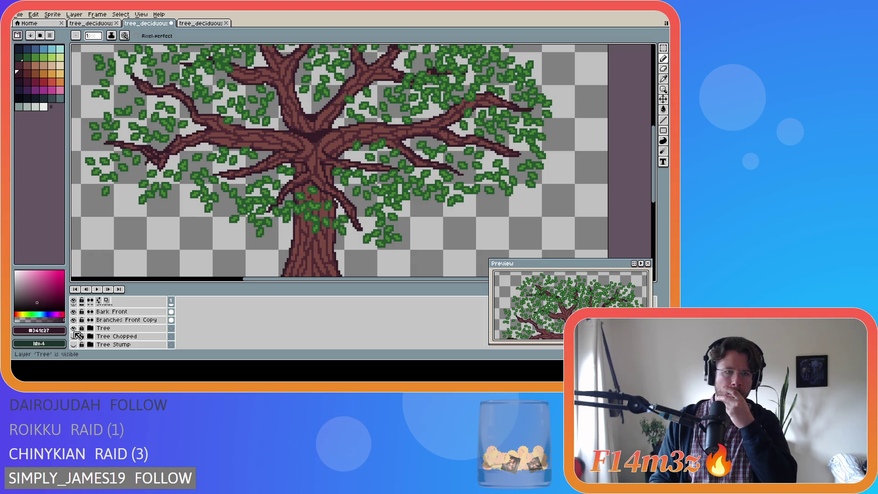
Show Small Branches again, briefly toggling Branches Front Copy and Small Branches Front.
scroll(76, 336, up, 1)
click(75, 335)
click(75, 336)
scroll(76, 335, up, 2)
click(74, 328)
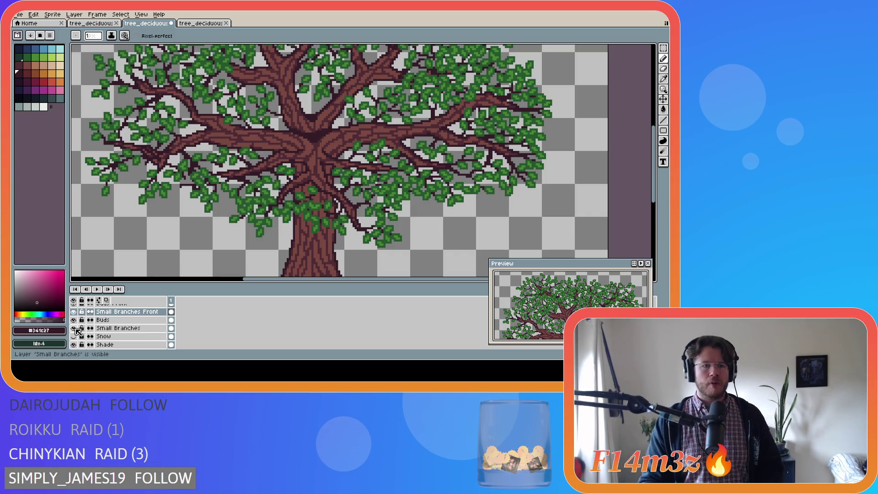
scroll(82, 327, down, 2)
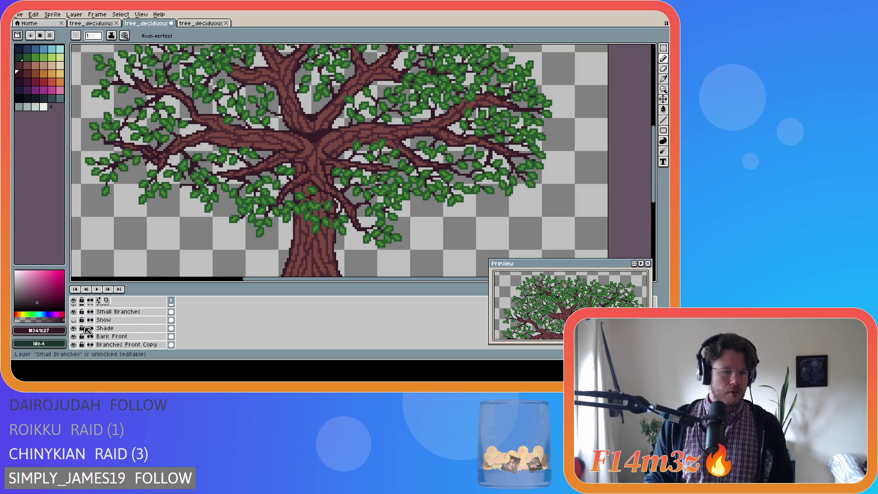
scroll(83, 325, up, 3)
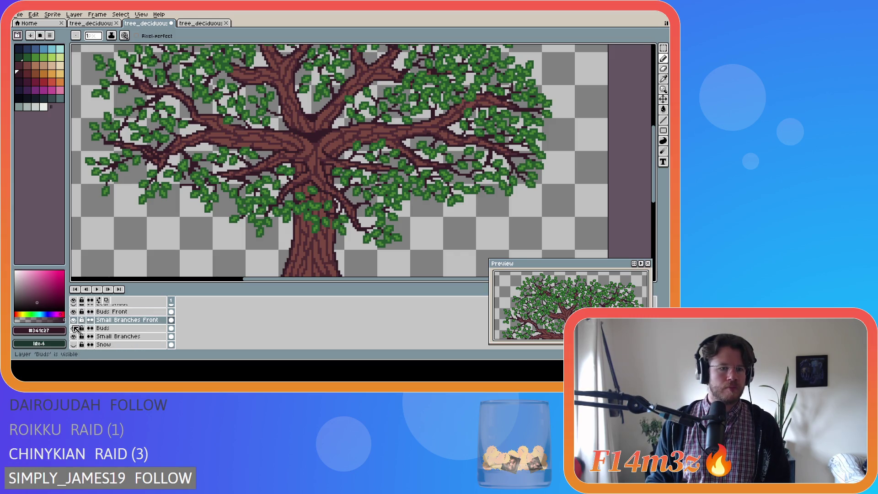
click(74, 321)
click(74, 320)
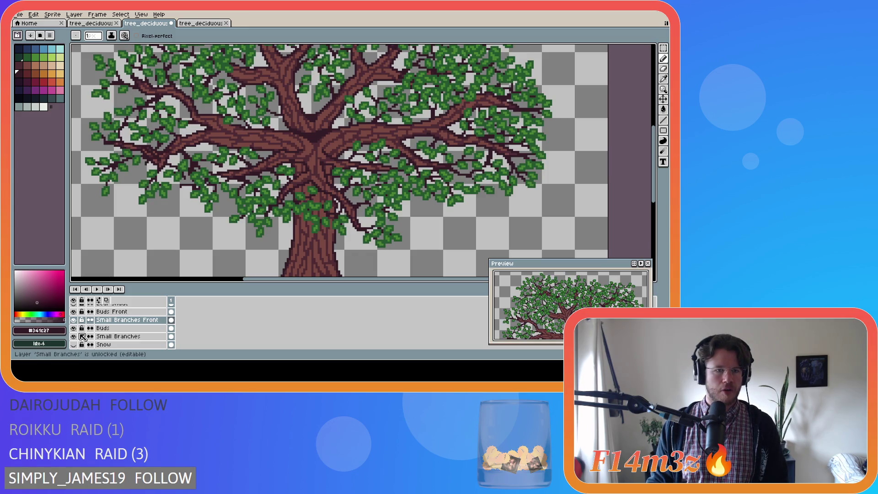
scroll(83, 337, down, 3)
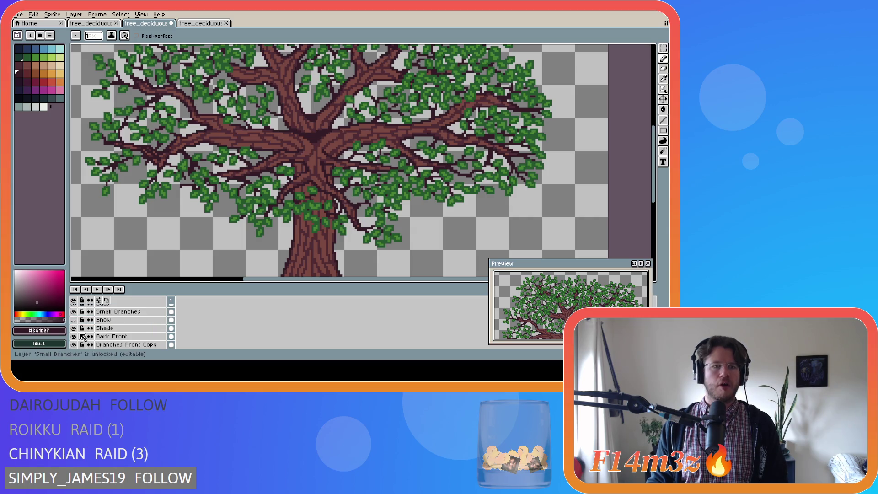
Toggle the Tree layer repeatedly to compare the canopy, leaving the trunk visible.
scroll(83, 337, down, 4)
click(74, 320)
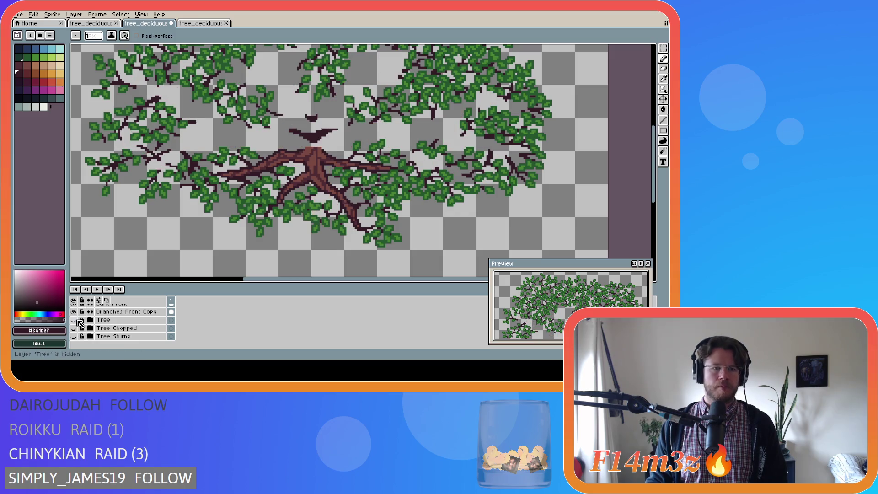
click(74, 320)
click(75, 320)
click(75, 321)
click(74, 321)
click(74, 320)
click(75, 320)
click(75, 321)
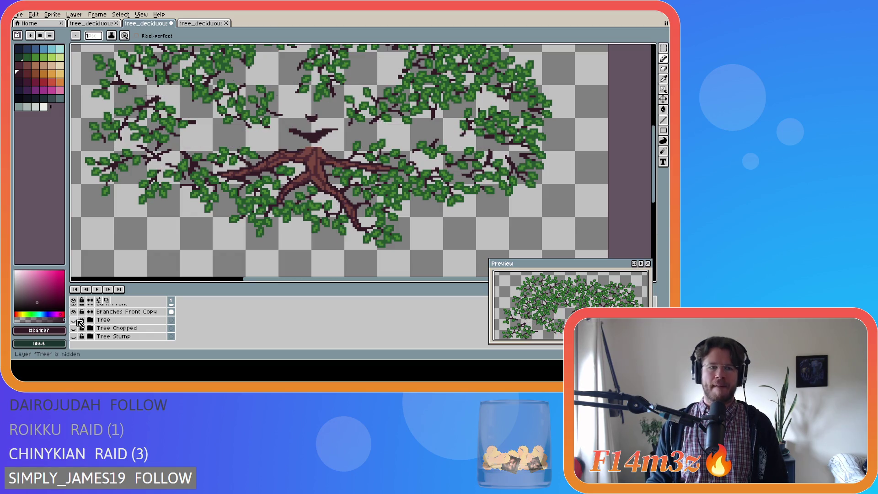
click(75, 320)
click(75, 320)
click(75, 321)
click(78, 321)
click(77, 322)
click(78, 321)
click(77, 321)
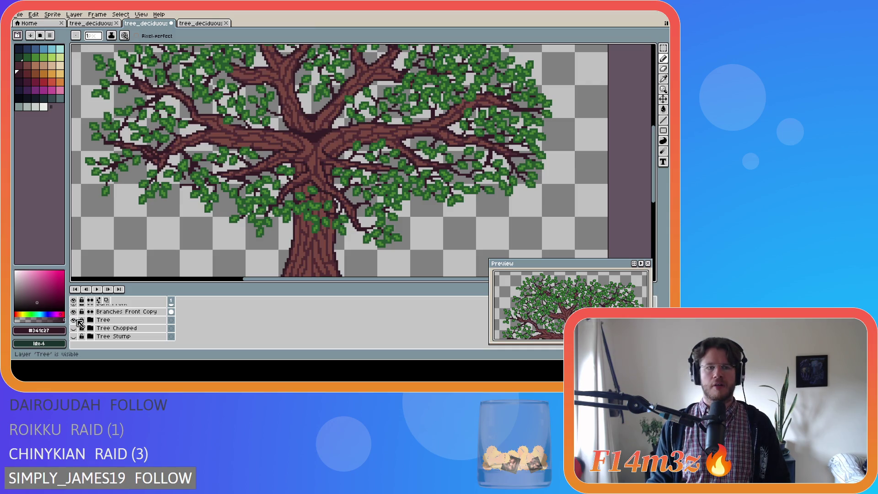
click(77, 322)
click(78, 322)
click(77, 321)
click(78, 322)
click(78, 322)
click(78, 322)
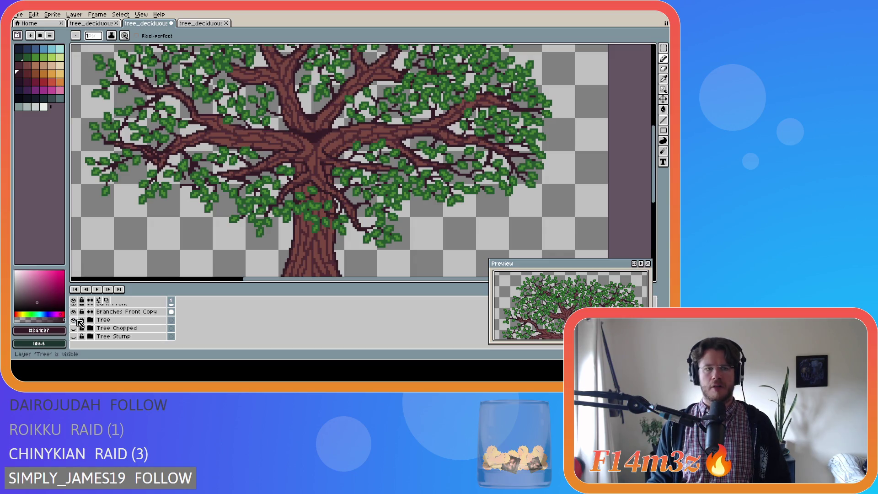
click(77, 322)
click(78, 321)
click(78, 322)
click(78, 322)
click(78, 322)
click(79, 321)
click(79, 321)
click(78, 322)
Undo the stray rectangular selection and the last pencil stroke.
key(ctrl+z)
key(ctrl+z)
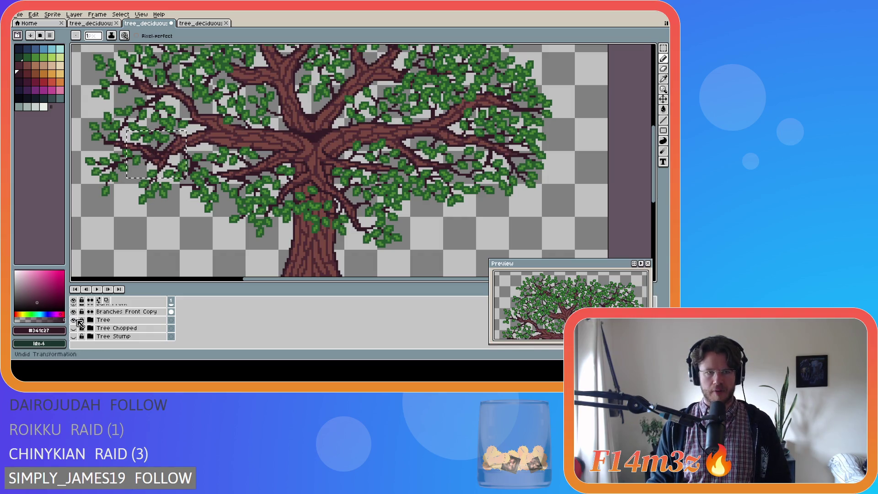
key(ctrl+z)
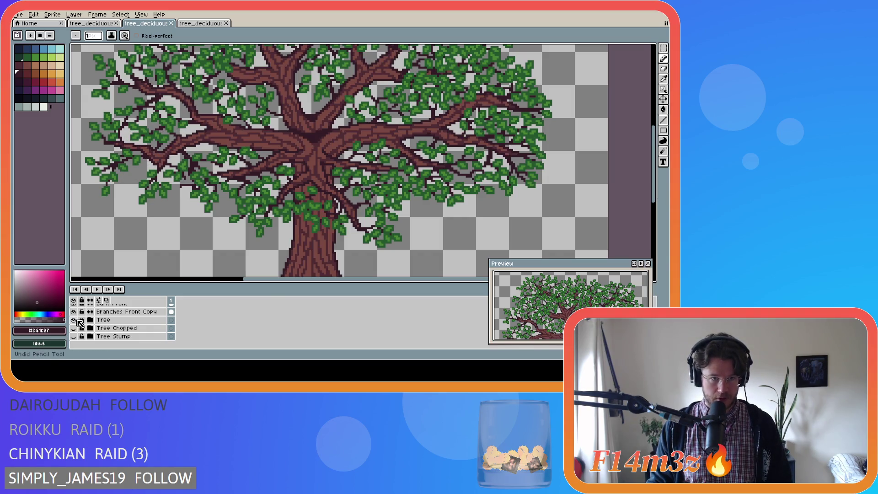
scroll(106, 319, up, 1)
Save the tree sprite, then add a short pencil stroke on the canopy.
scroll(106, 318, up, 2)
key(i)
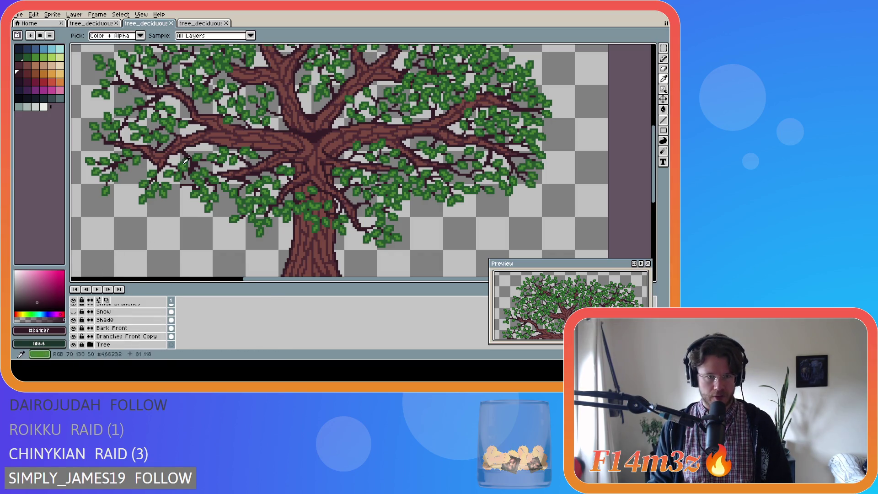
key(b)
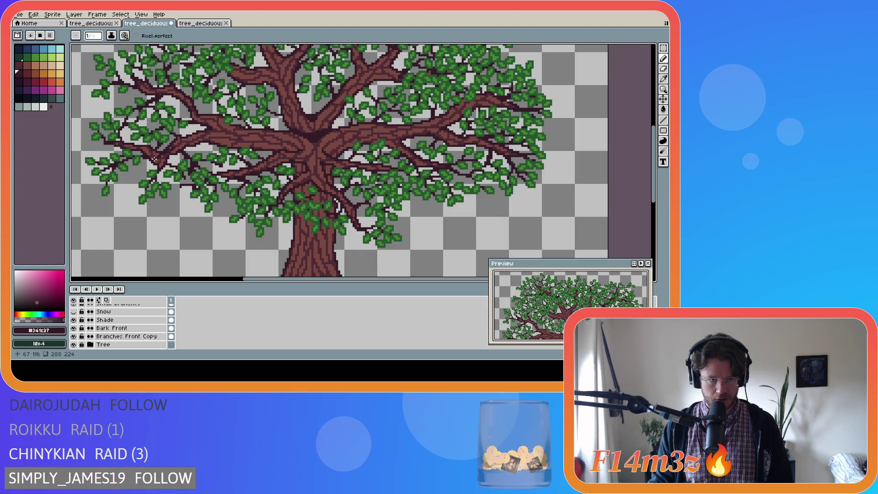
key(ctrl+s)
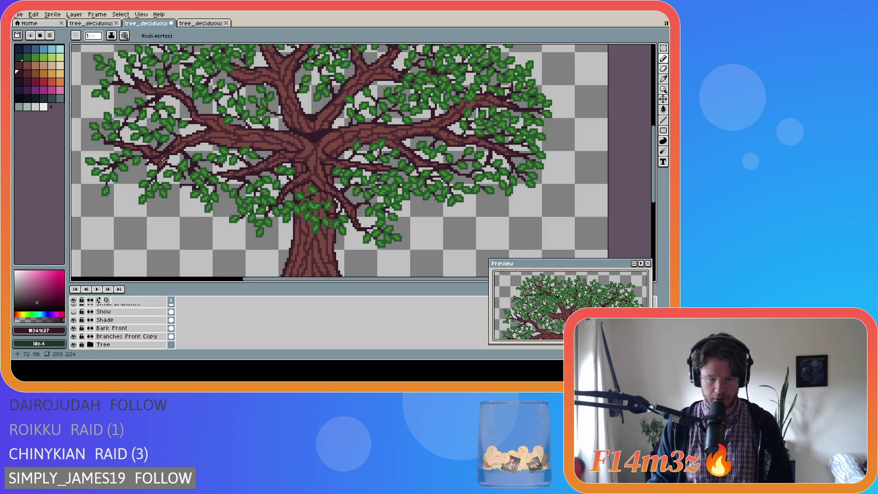
drag(164, 159, 167, 158)
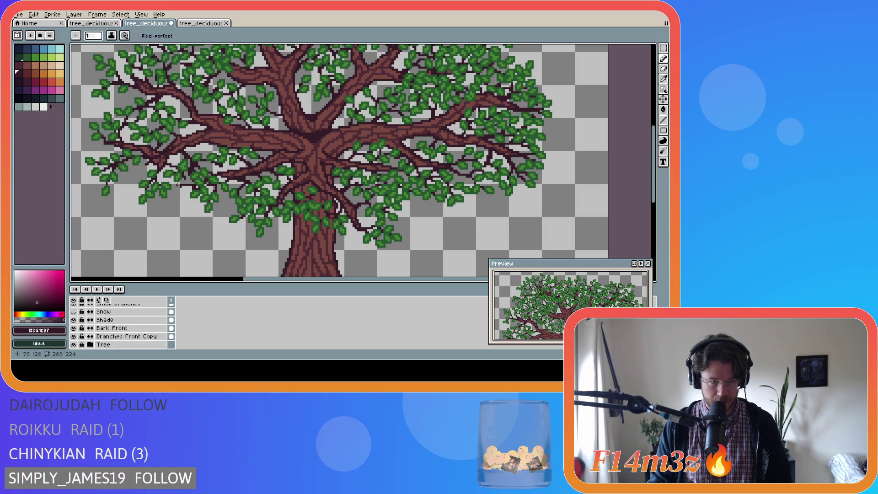
Flick the Tree layer on and off to compare the canopy with and without the trunk.
scroll(92, 341, down, 3)
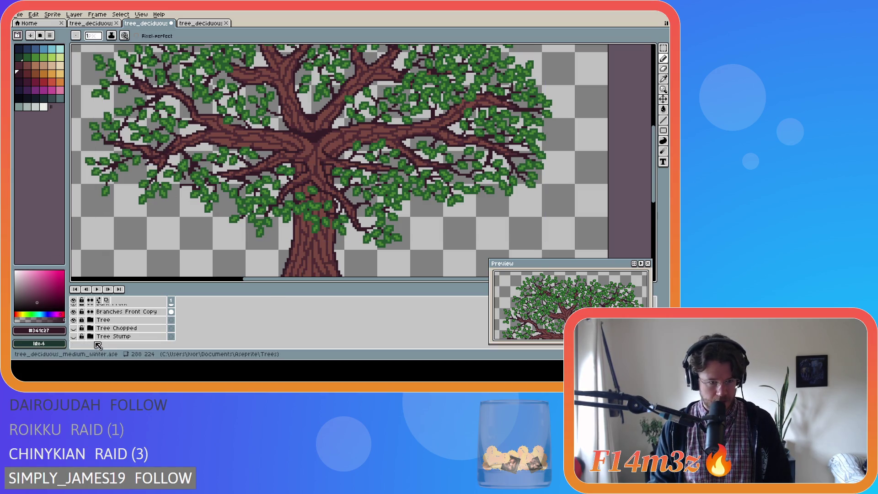
click(74, 321)
click(76, 321)
click(76, 321)
click(76, 321)
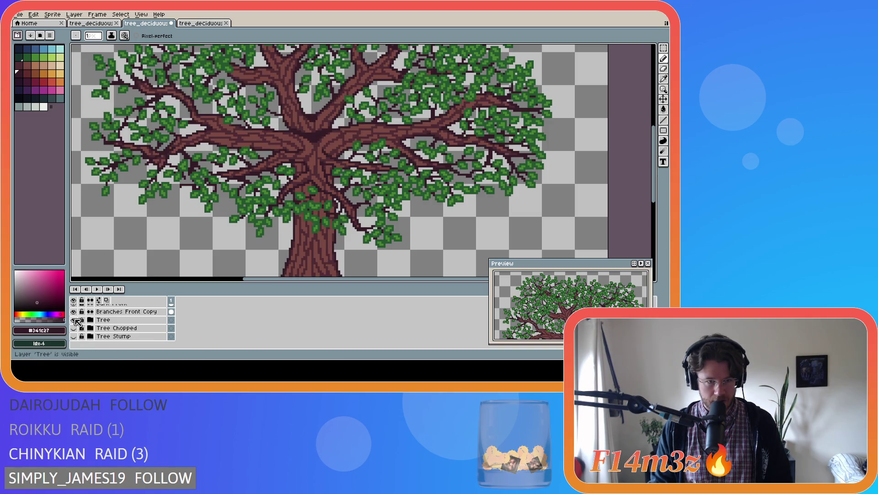
click(76, 321)
click(76, 321)
click(76, 321)
click(76, 321)
click(76, 321)
click(76, 321)
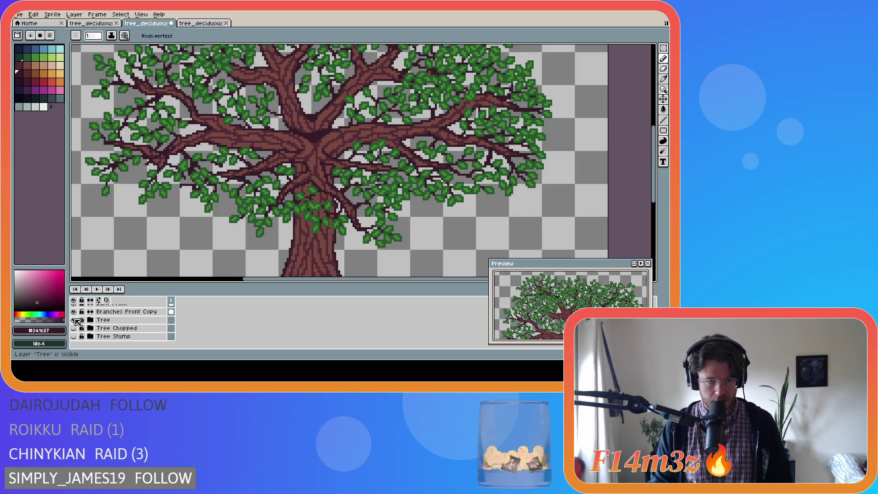
click(77, 321)
click(76, 320)
click(76, 321)
click(76, 321)
click(76, 321)
click(76, 321)
click(76, 321)
click(76, 321)
click(77, 321)
click(76, 320)
click(76, 320)
After a final comparison, leave the Tree layer hidden so only leaves and branches show.
key(ctrl)
key(ctrl)
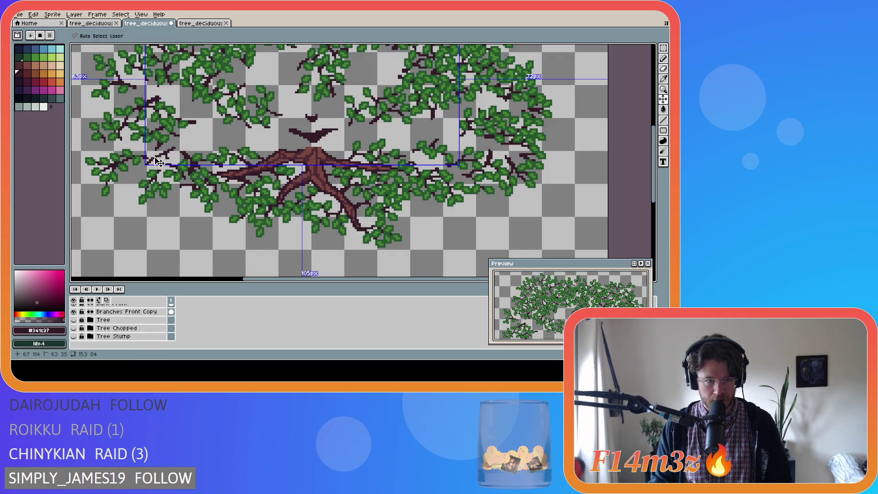
key(ctrl)
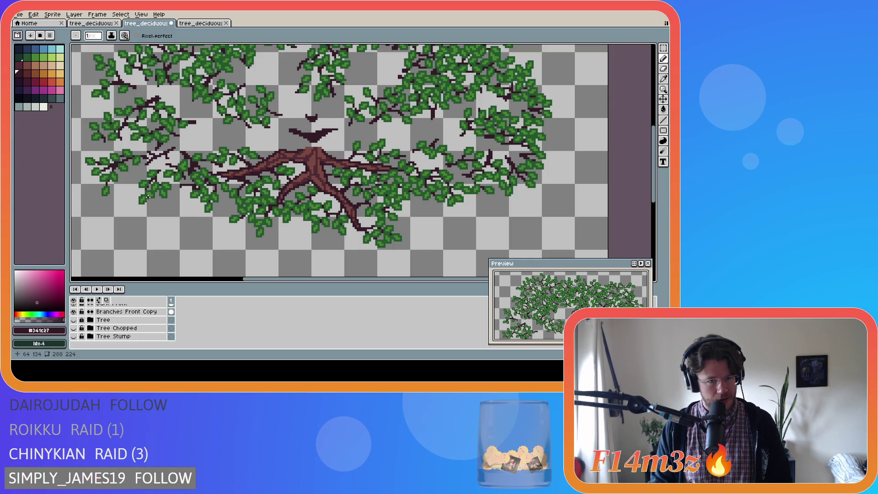
click(74, 320)
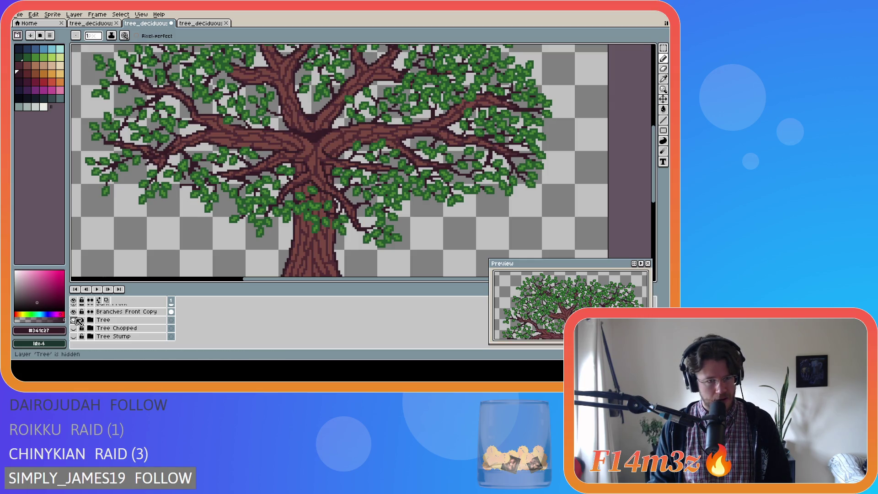
click(76, 320)
click(77, 320)
click(77, 320)
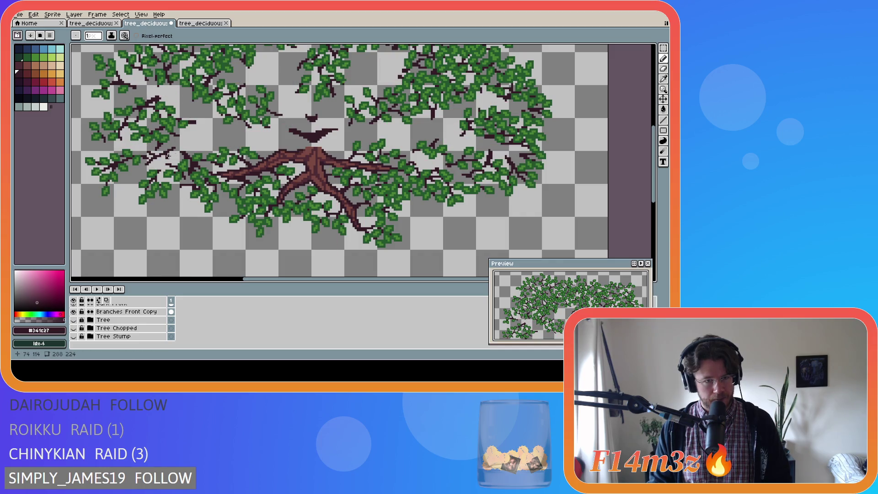
Undo the last pencil stroke and switch to the Line tool.
key(e)
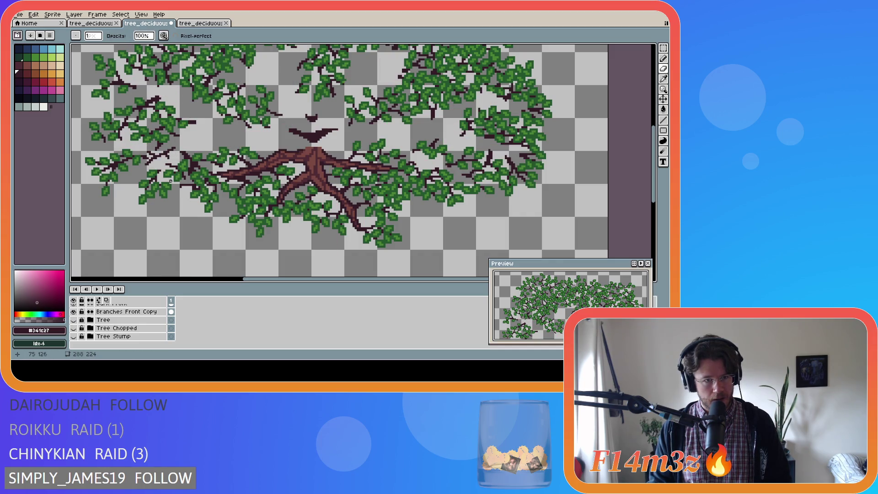
key(b)
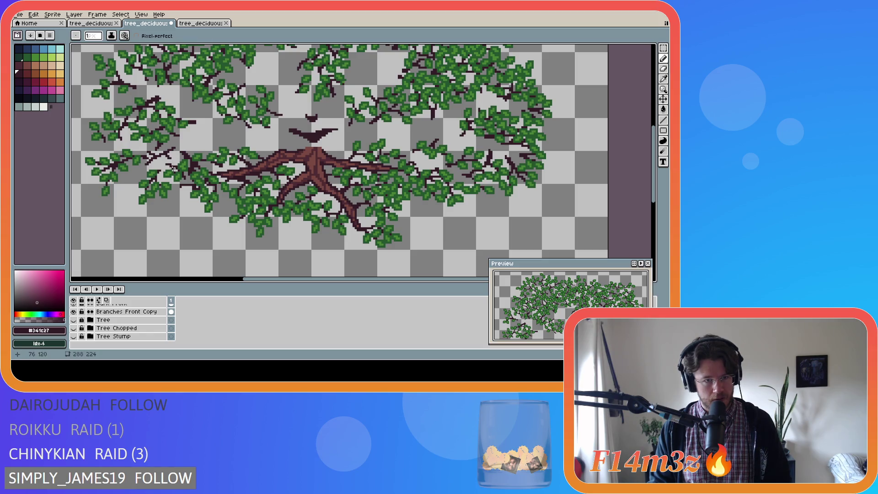
key(ctrl+z)
key(v)
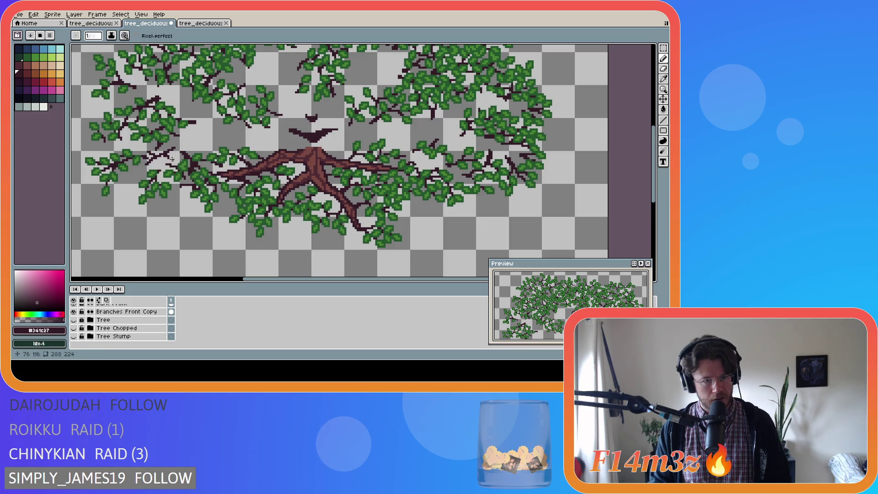
key(l)
scroll(119, 320, up, 3)
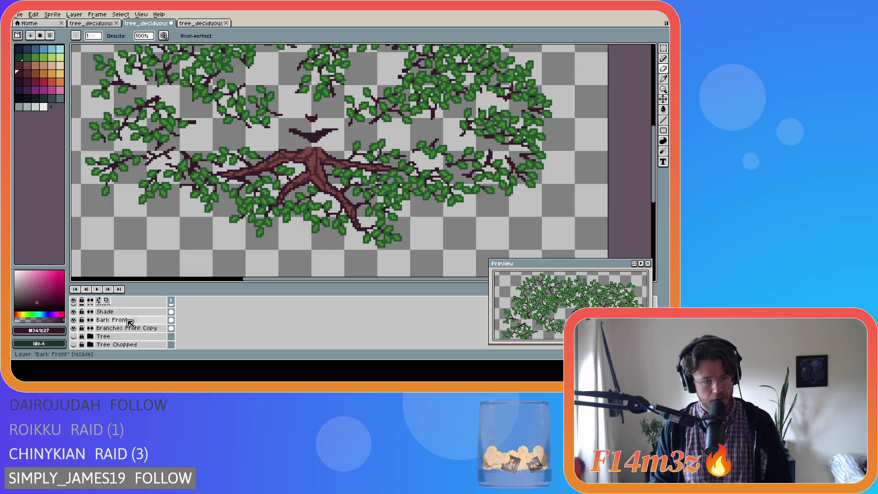
Select the Small Branches Front layer and flip between the Pencil and Line tools.
click(127, 312)
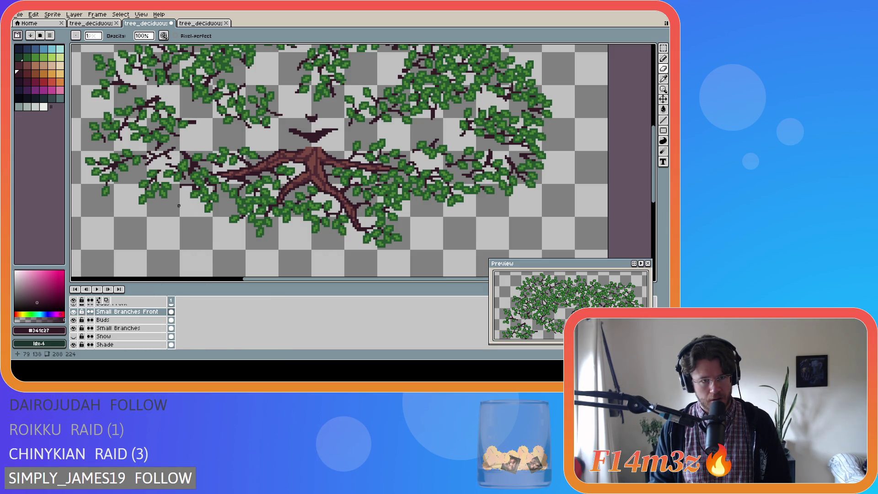
key(b)
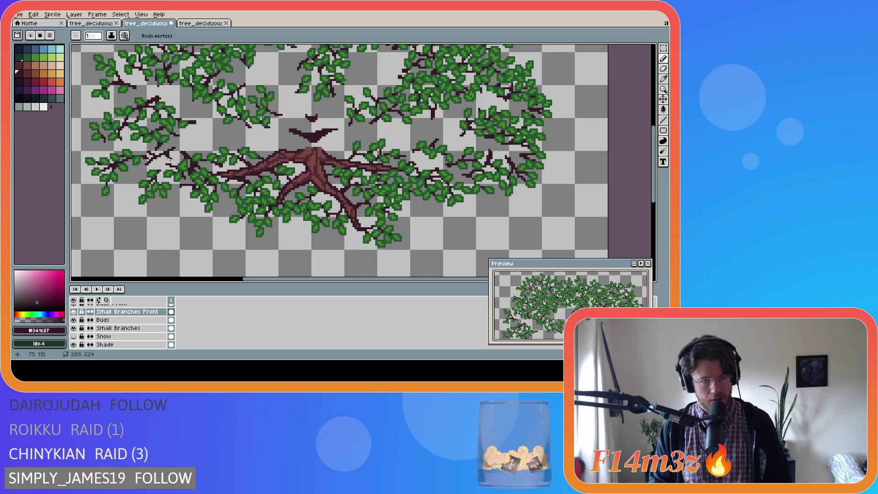
key(l)
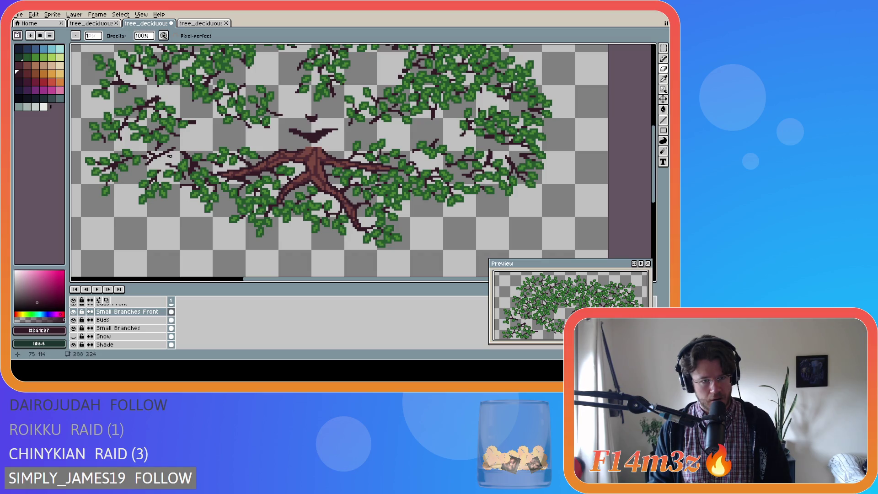
key(b)
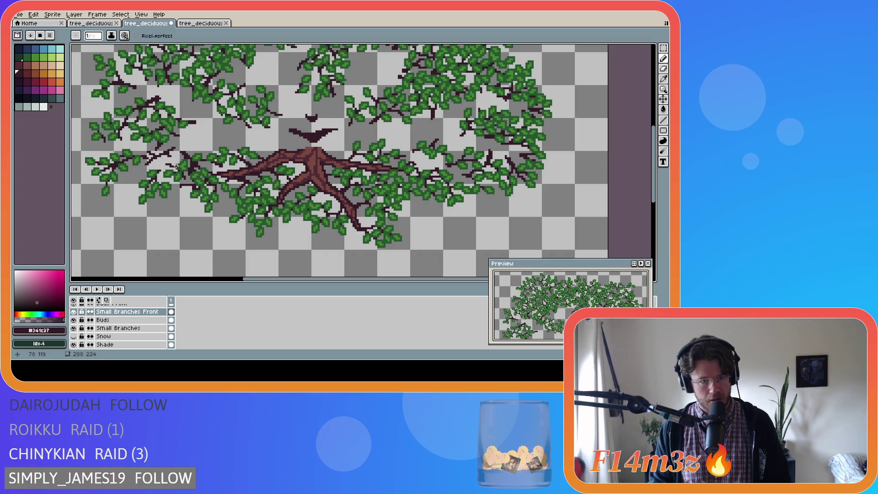
key(l)
key(b)
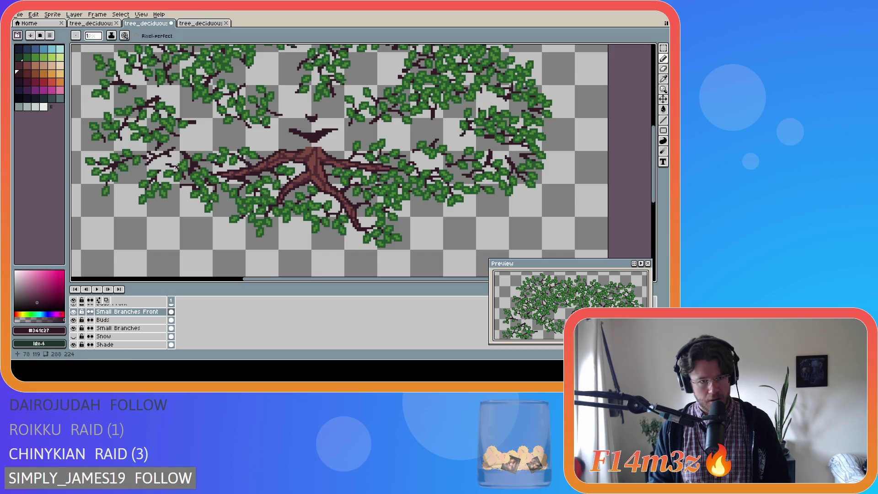
key(l)
key(b)
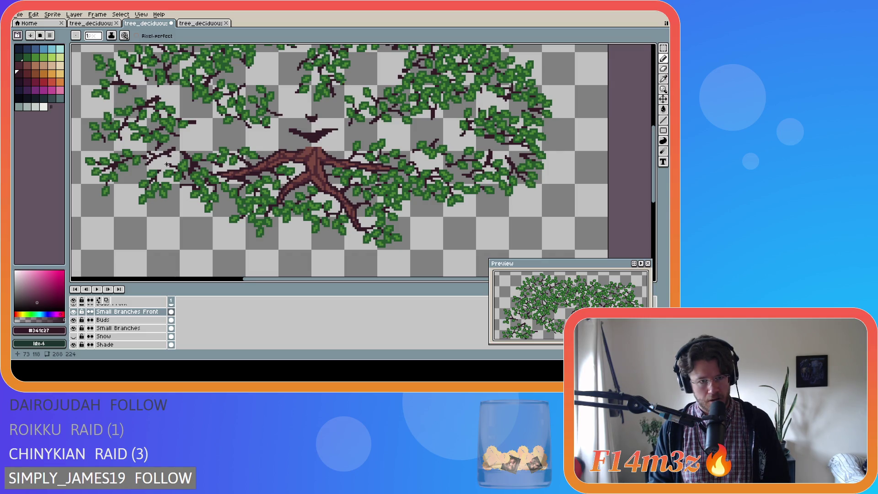
Make the Tree layer visible again so the trunk shows beneath the canopy.
click(171, 152)
scroll(148, 176, down, 1)
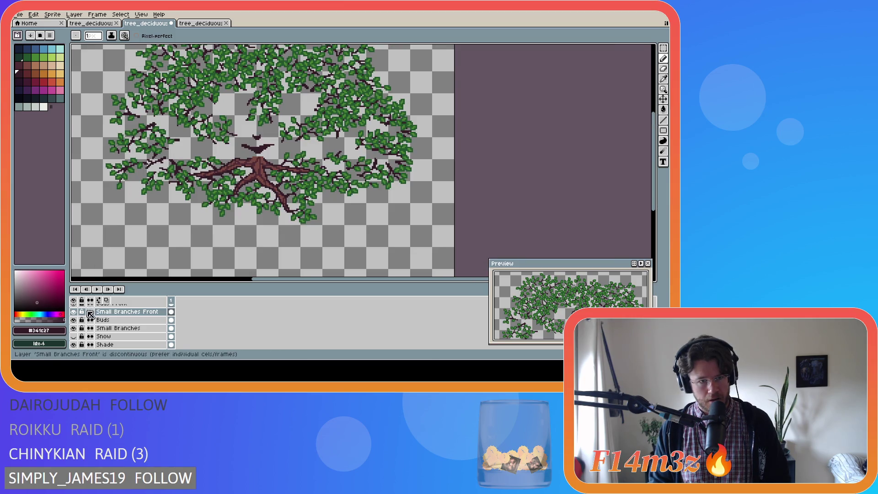
scroll(78, 338, down, 1)
click(74, 339)
scroll(80, 337, up, 2)
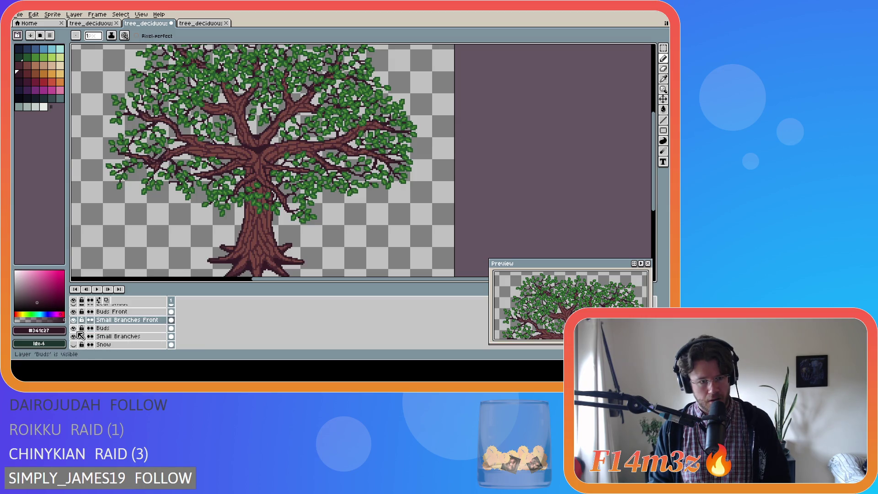
scroll(80, 337, up, 2)
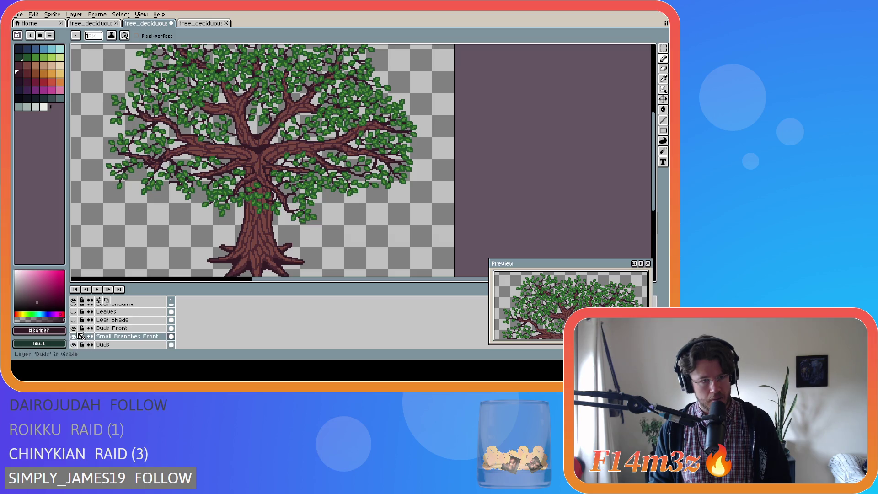
scroll(130, 148, up, 2)
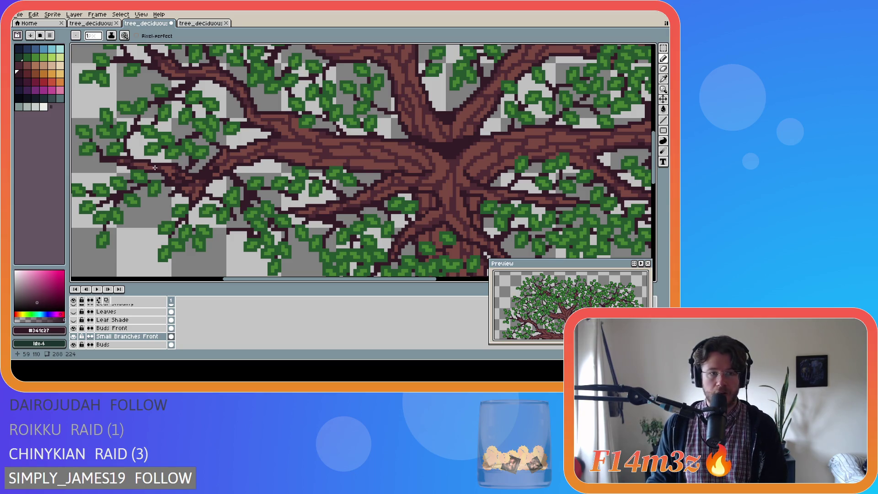
Draw a small dark branch stroke among the leaves, checking it by toggling the Buds layer.
click(155, 168)
drag(135, 158, 137, 159)
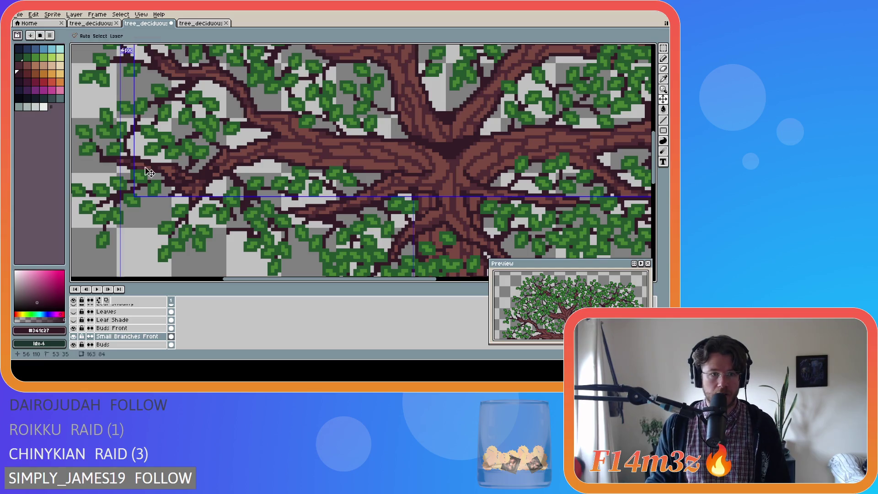
scroll(215, 157, down, 2)
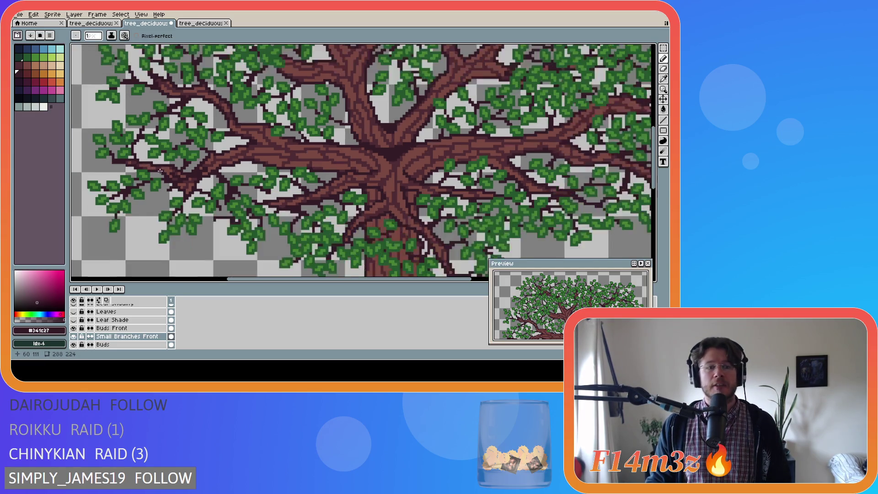
scroll(81, 336, down, 3)
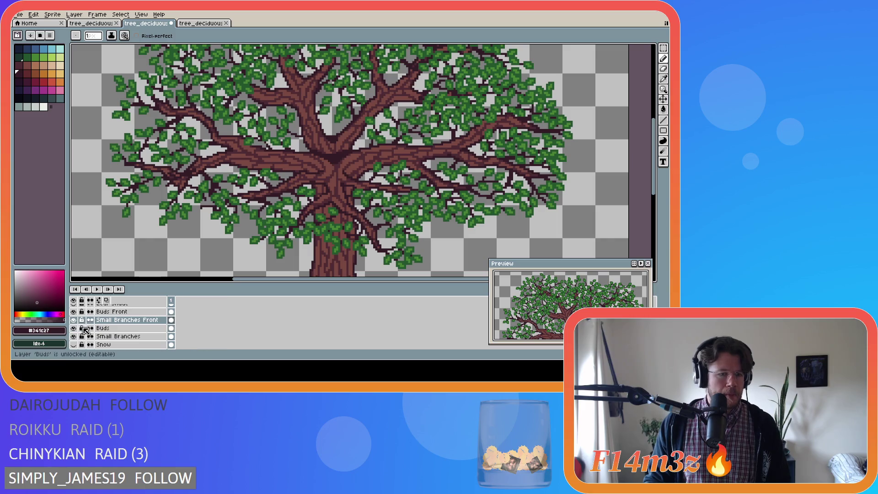
click(74, 321)
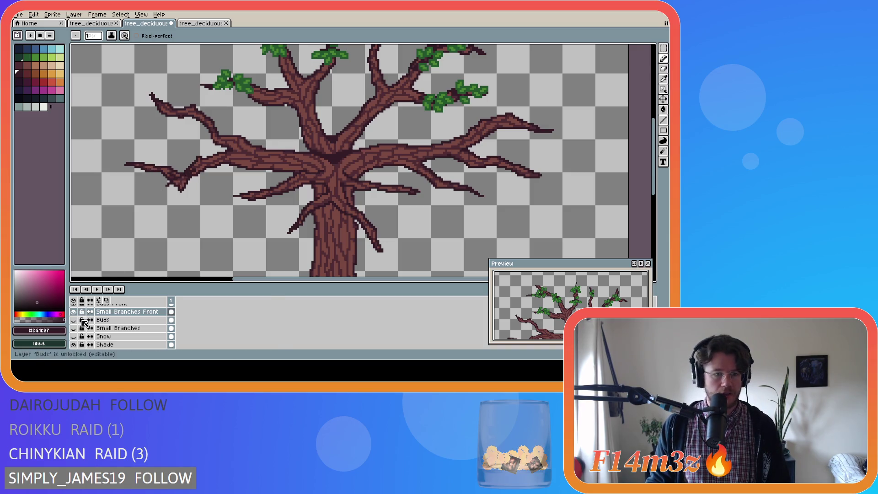
drag(76, 326, 74, 319)
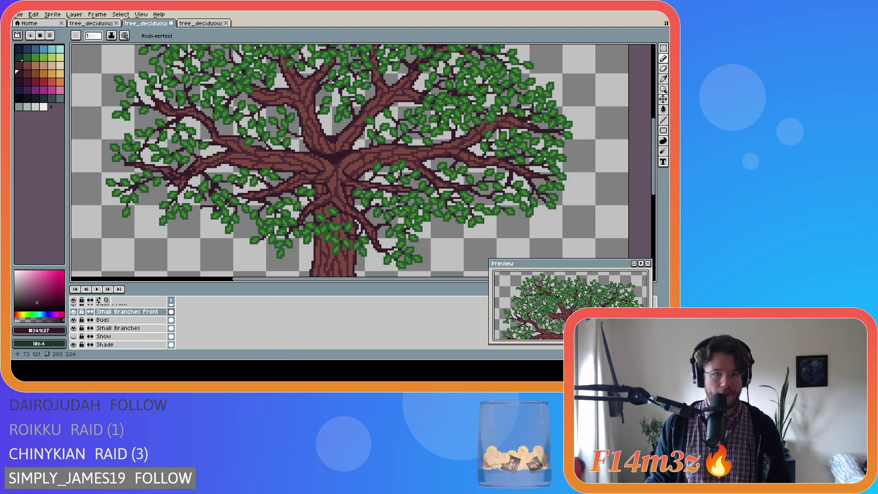
scroll(190, 176, up, 1)
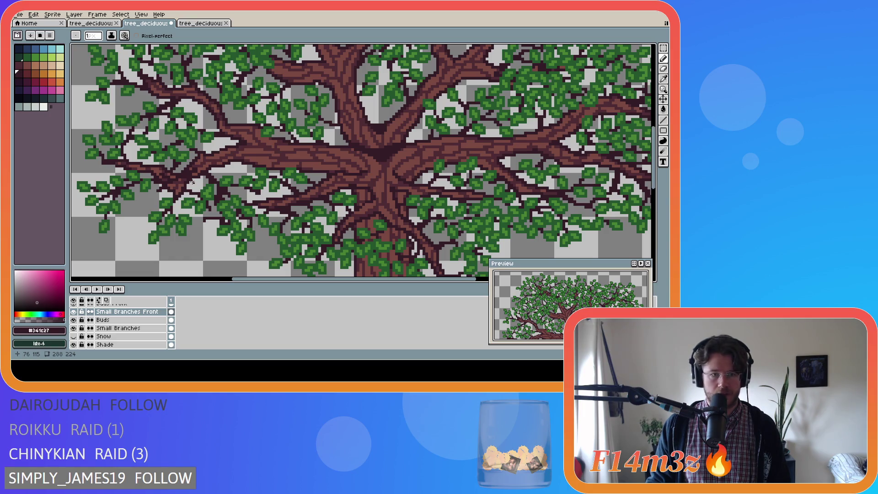
Undo the bad stroke, redraw a thin branch line down-left through the canopy, and save.
key(ctrl+z)
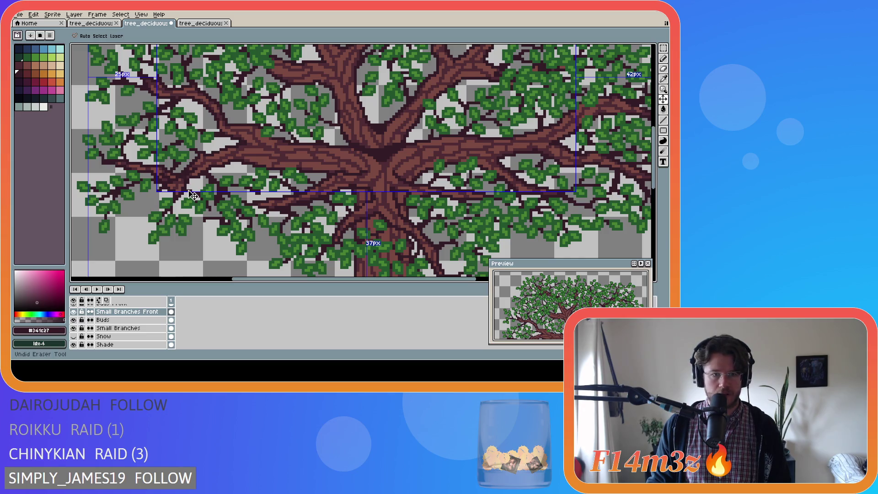
scroll(128, 321, up, 1)
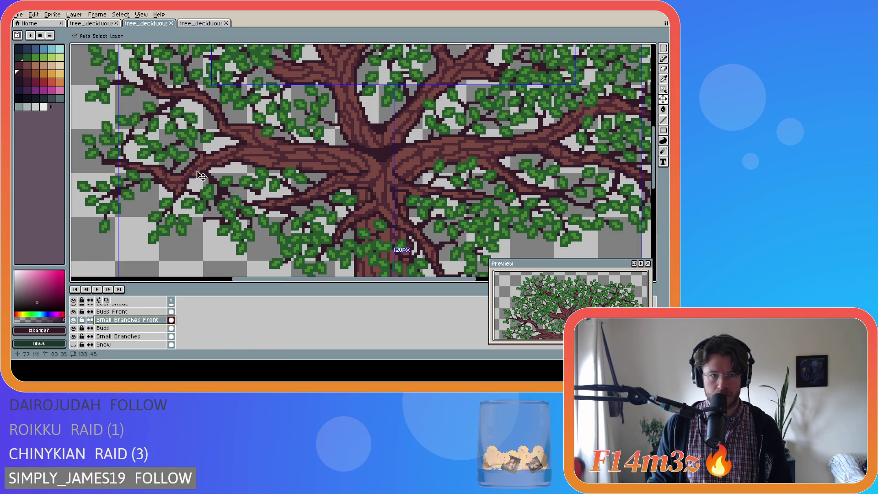
drag(194, 169, 192, 170)
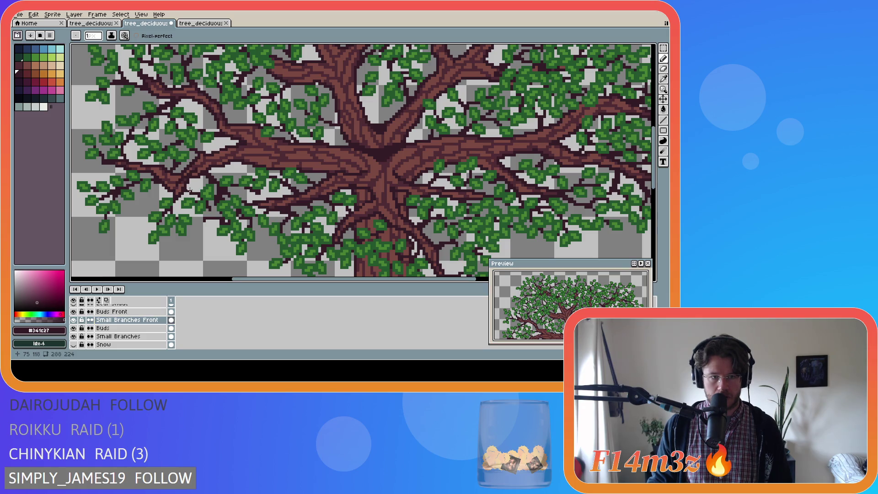
drag(185, 176, 178, 186)
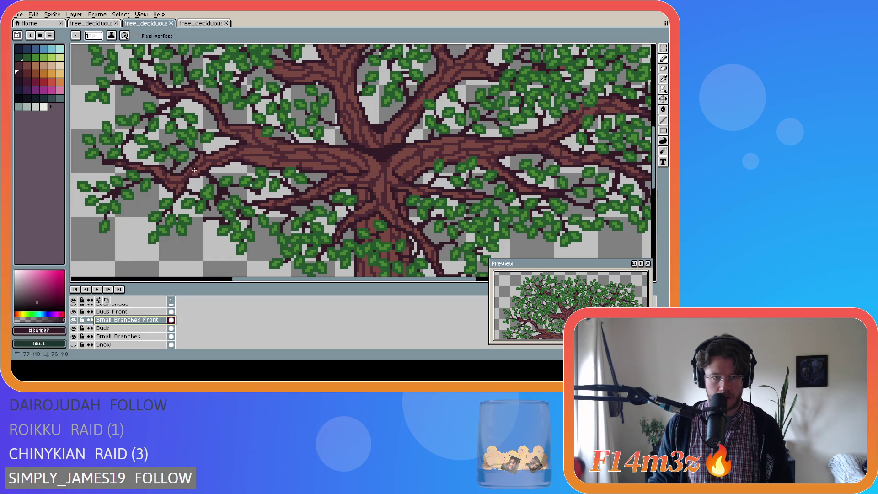
drag(176, 189, 177, 191)
key(ctrl+z)
mouse_move(194, 170)
mouse_down()
mouse_move(177, 185)
mouse_move(189, 176)
mouse_up()
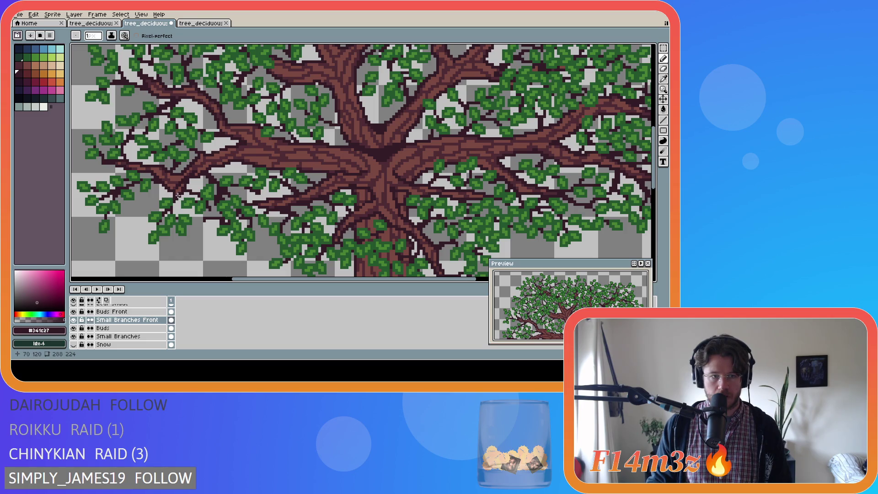
key(ctrl+s)
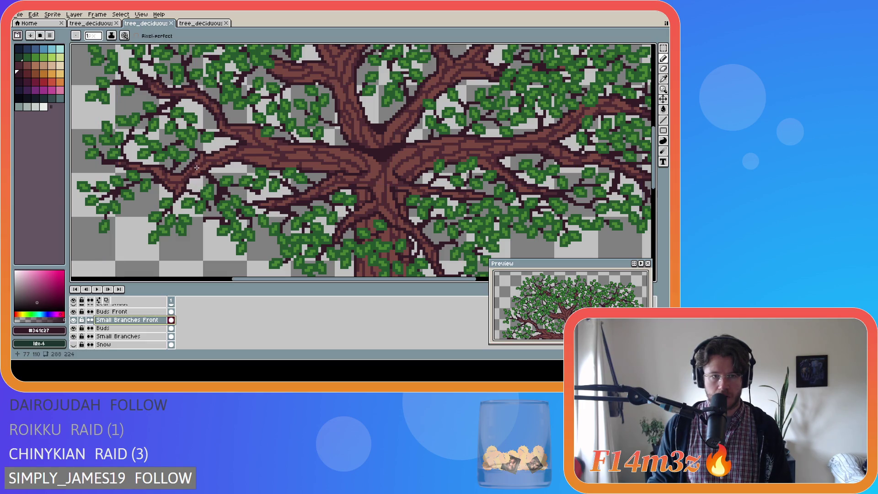
scroll(191, 183, down, 5)
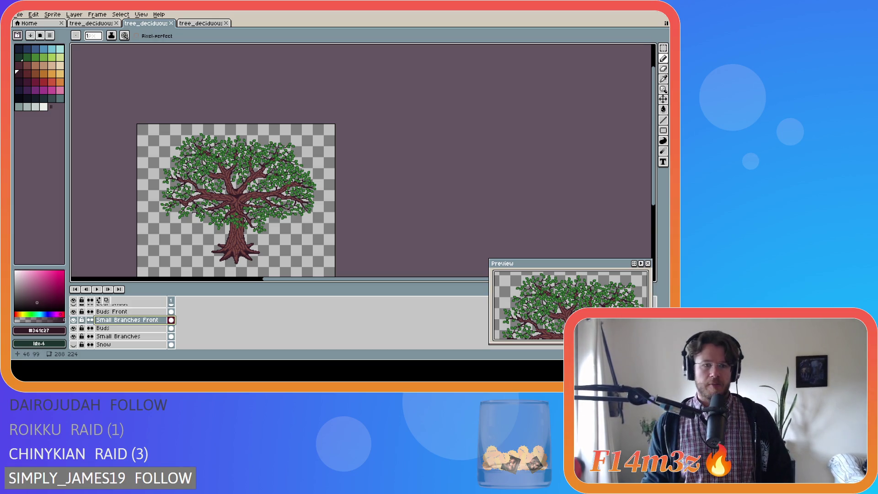
Review the tree zoomed in and in full, saving it as tree_deciduous_medium_winter.ase.
scroll(161, 215, up, 2)
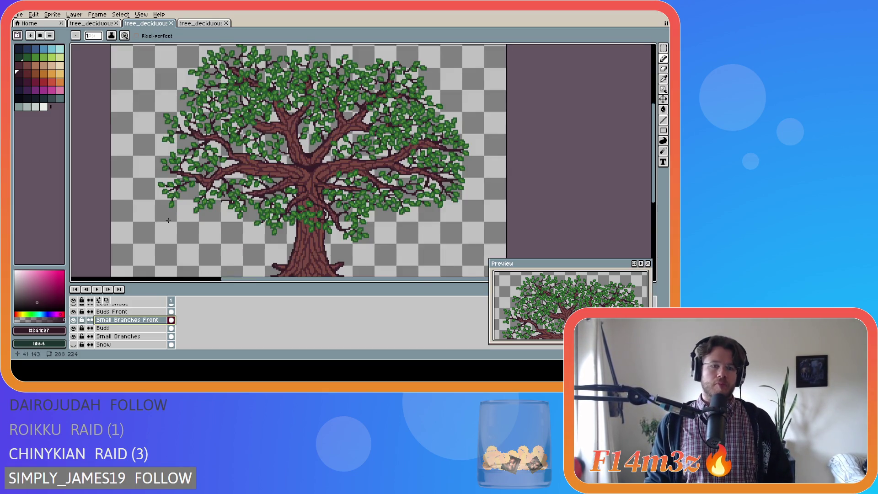
scroll(189, 218, down, 2)
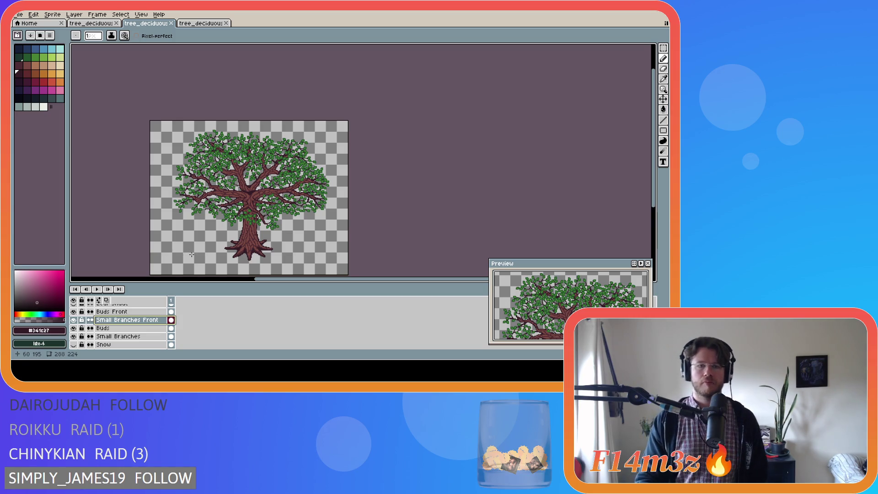
scroll(274, 206, up, 5)
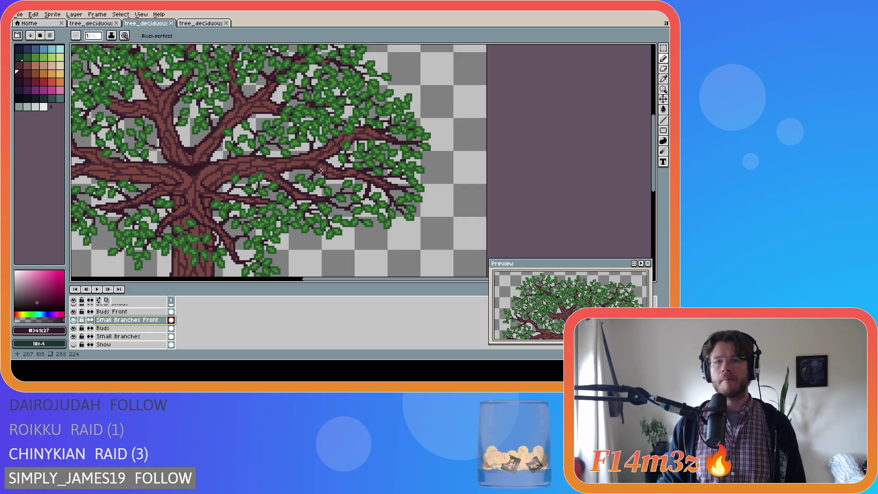
scroll(361, 152, right, 2)
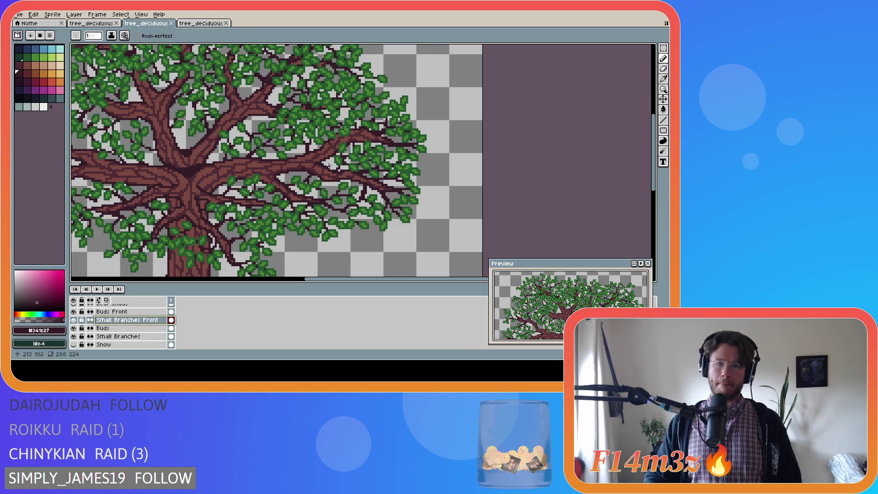
scroll(348, 160, down, 1)
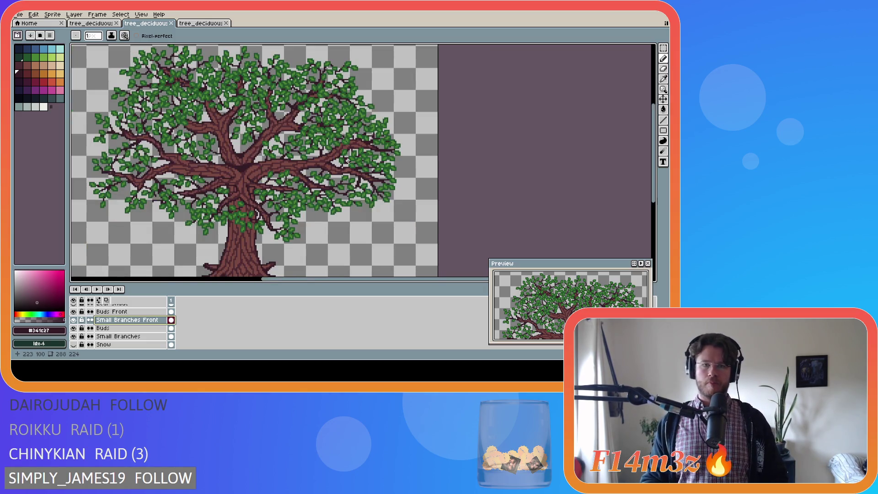
scroll(348, 160, up, 1)
scroll(330, 173, down, 3)
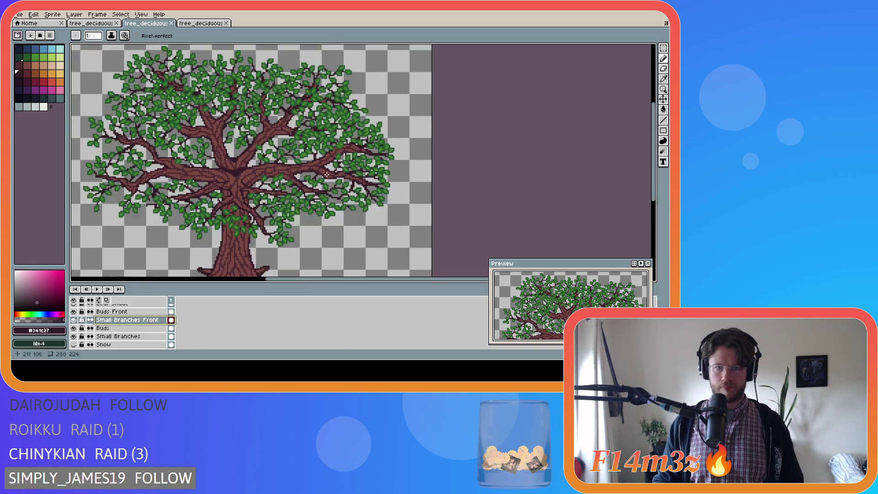
key(ctrl+s)
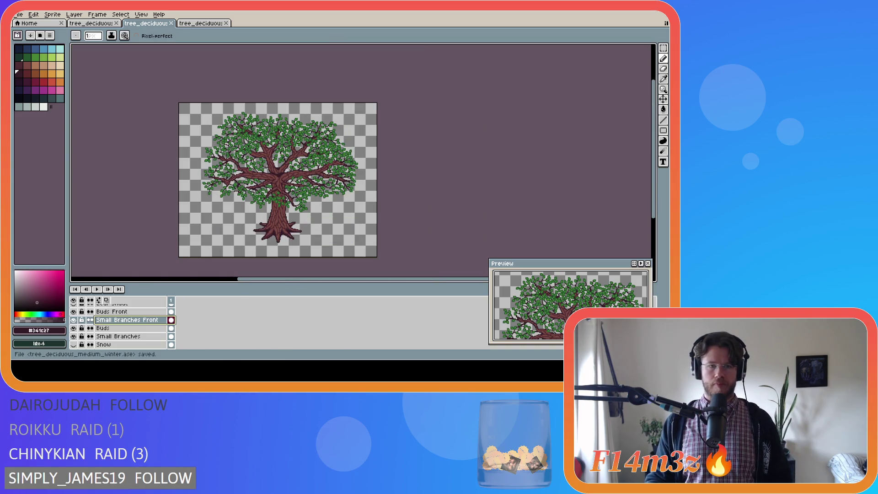
scroll(259, 183, up, 3)
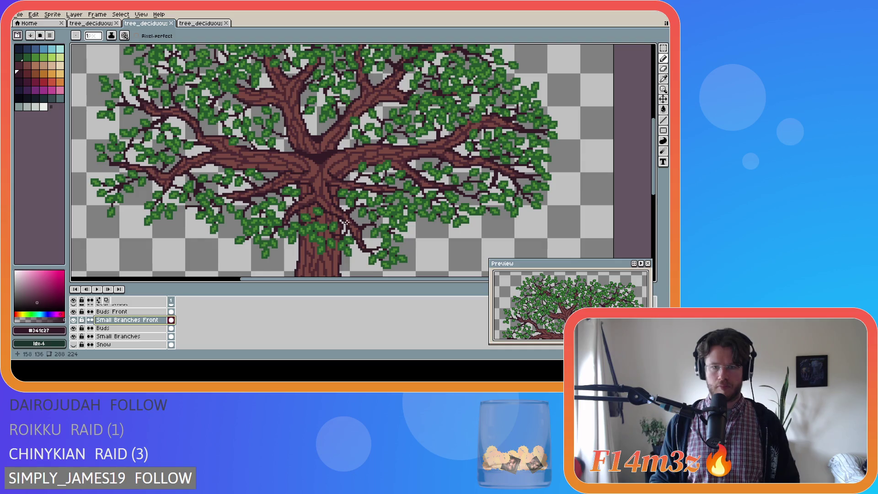
scroll(350, 223, down, 3)
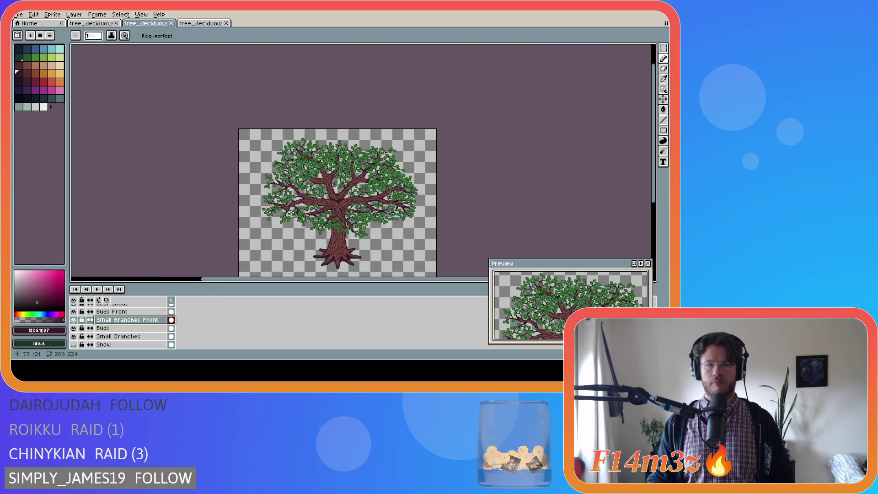
scroll(295, 207, up, 3)
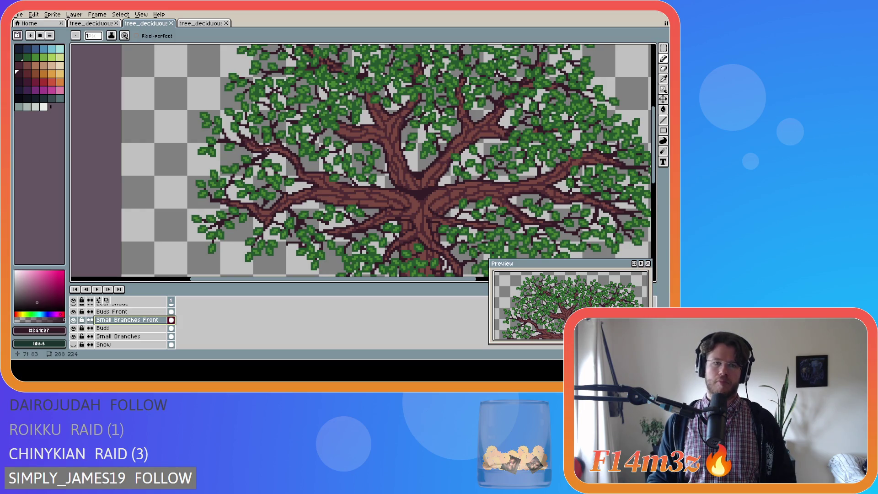
scroll(254, 145, down, 3)
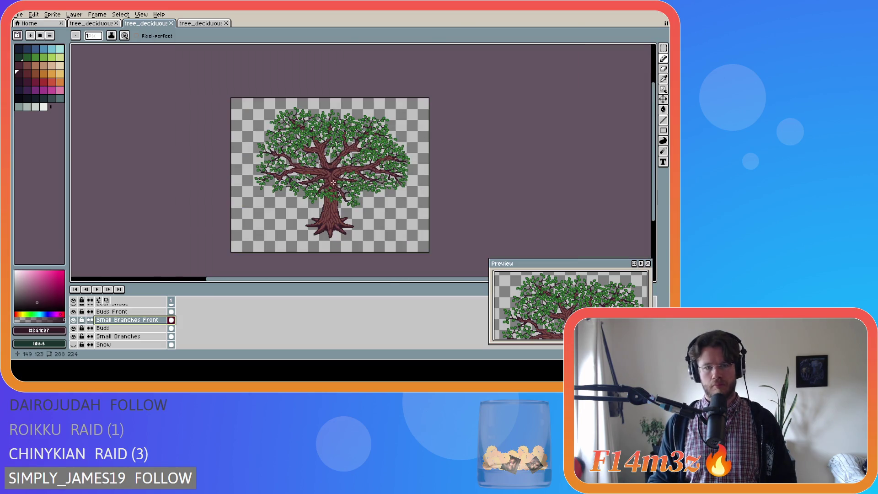
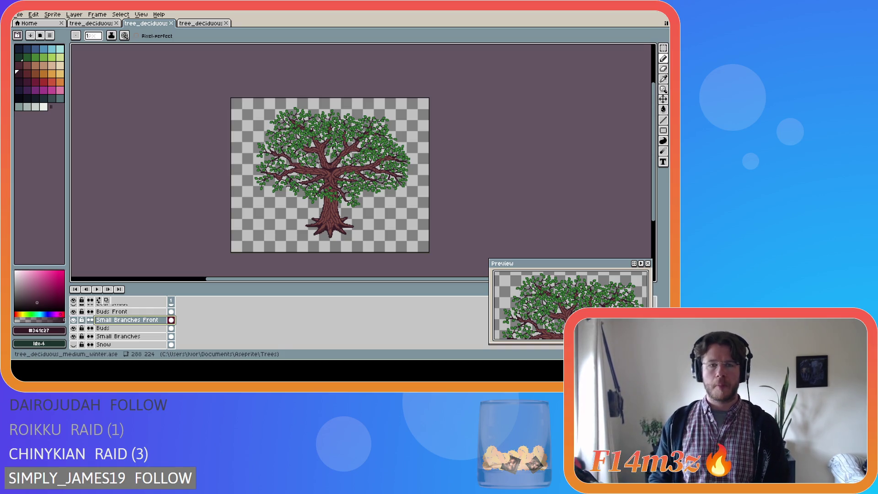
Paint a one-pixel touch-up onto the left front small branch.
scroll(263, 178, up, 3)
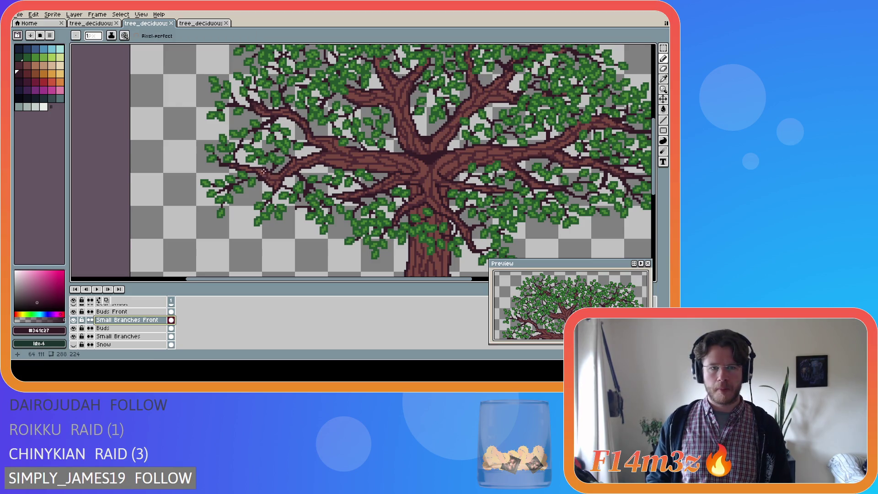
scroll(265, 173, down, 1)
scroll(265, 173, down, 1)
scroll(265, 176, up, 1)
scroll(266, 177, up, 1)
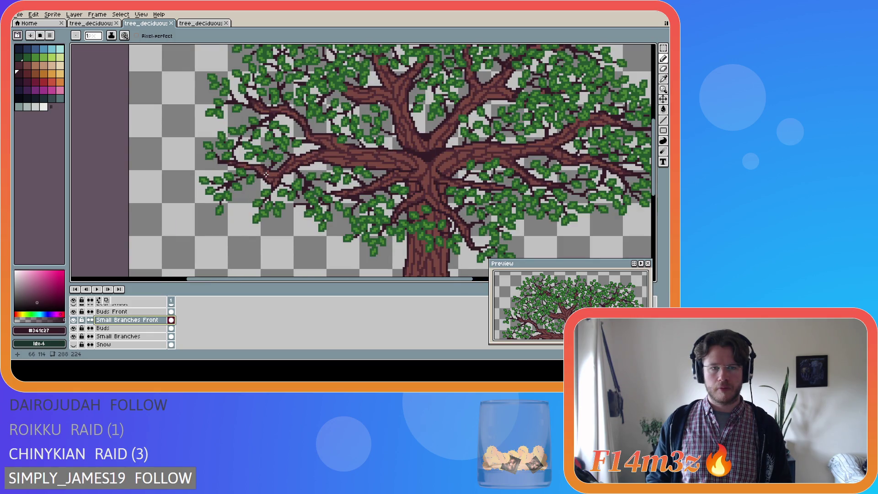
click(250, 175)
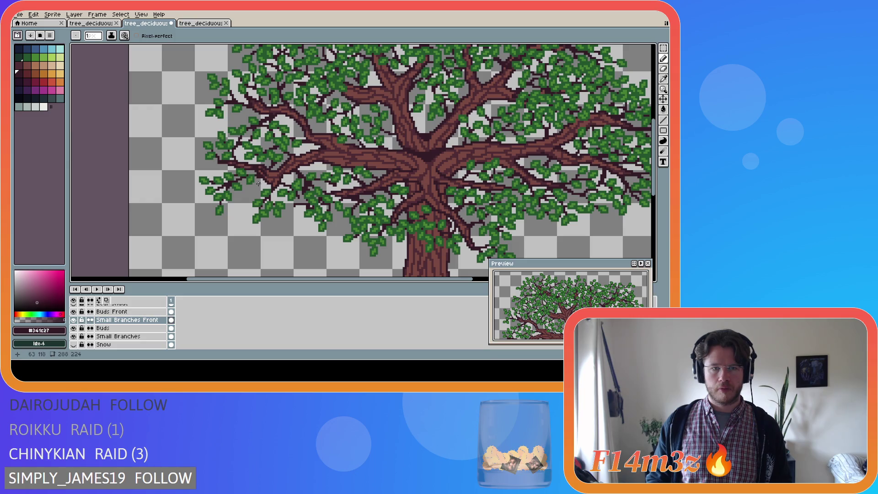
Save the sprite with Ctrl+S.
key(ctrl+s)
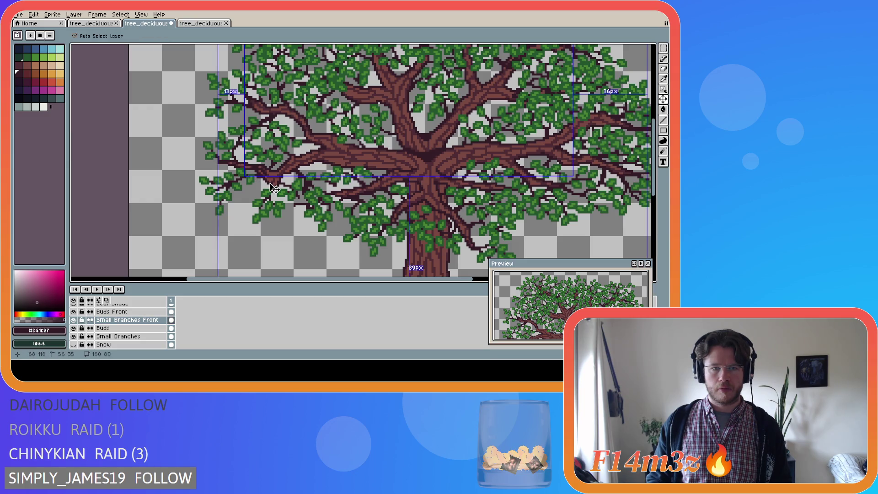
scroll(275, 185, down, 3)
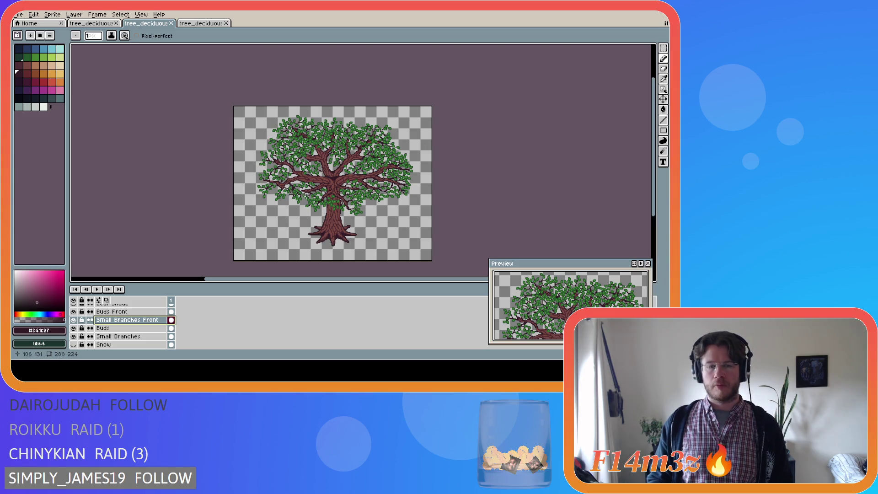
scroll(301, 193, up, 1)
scroll(299, 197, down, 1)
scroll(283, 171, up, 2)
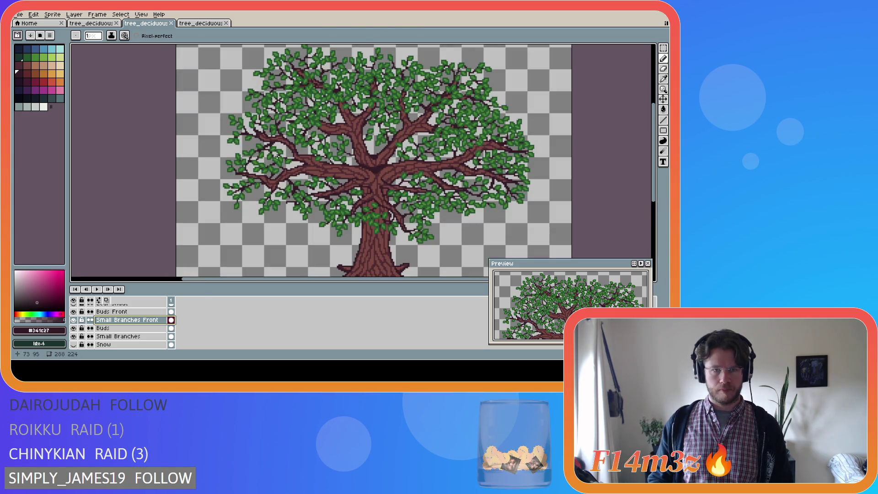
scroll(277, 156, down, 2)
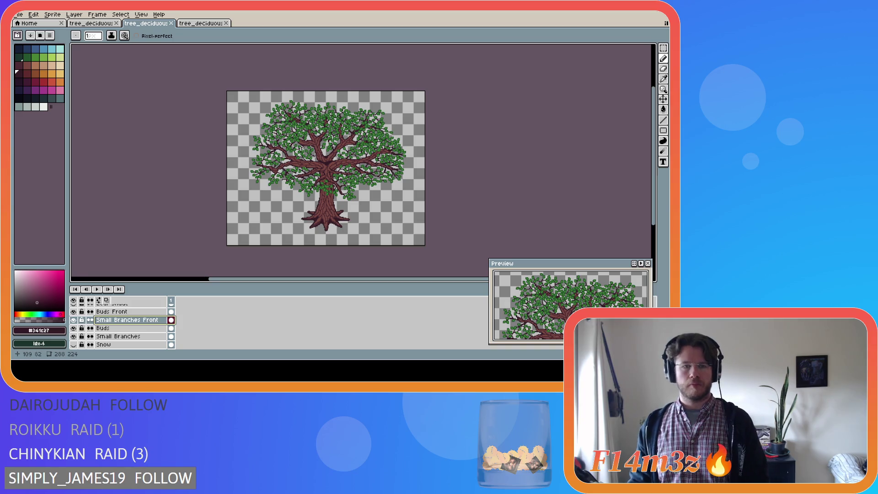
scroll(302, 148, up, 2)
scroll(297, 150, down, 2)
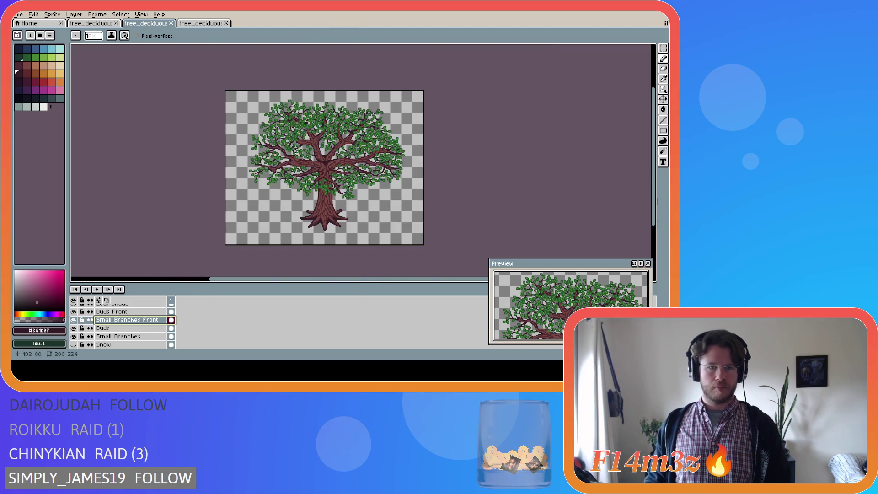
scroll(295, 151, up, 2)
scroll(287, 159, up, 2)
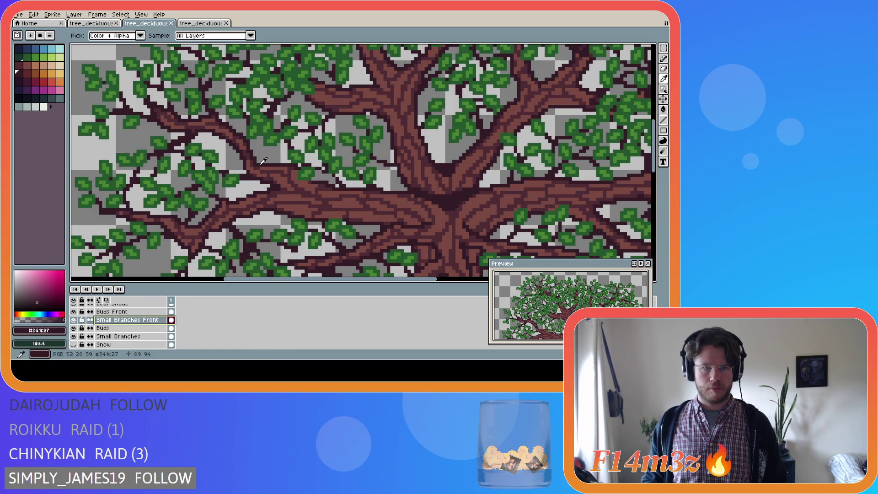
Unlock the Tree group and make the Tree layer active for pencil work.
scroll(104, 344, down, 3)
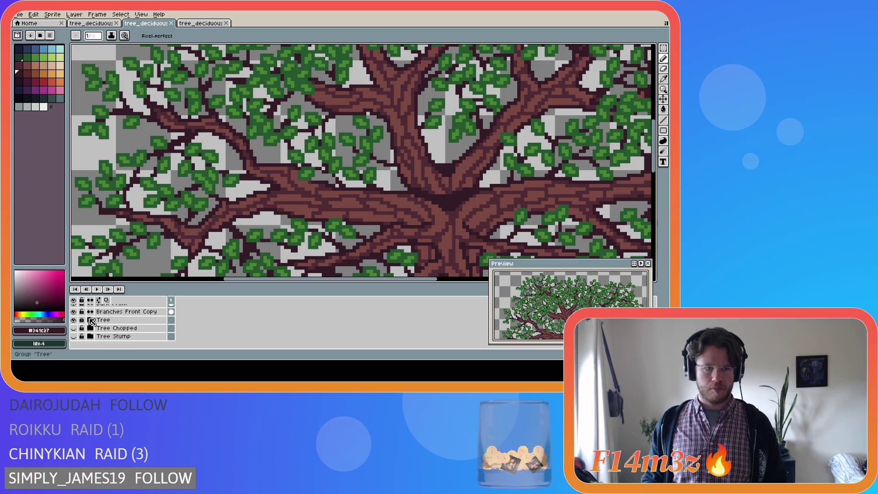
scroll(123, 341, down, 1)
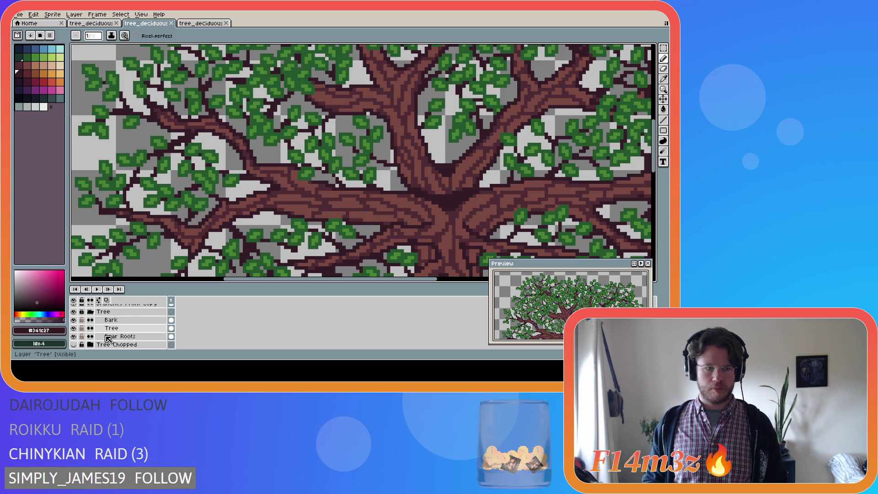
click(83, 312)
click(111, 328)
key(i)
key(b)
Retouch the left branch bark on the Tree layer, sampling the lighter bark brown.
click(259, 165)
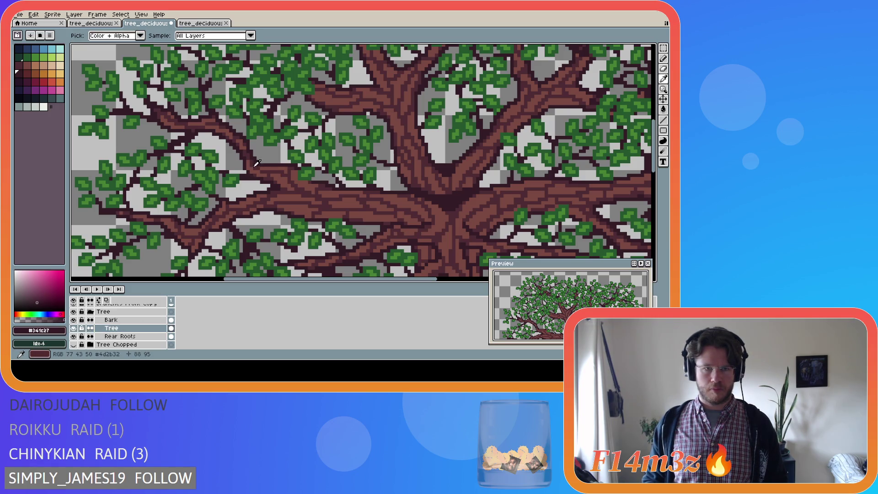
alt+click(259, 165)
scroll(275, 219, down, 4)
scroll(270, 210, up, 4)
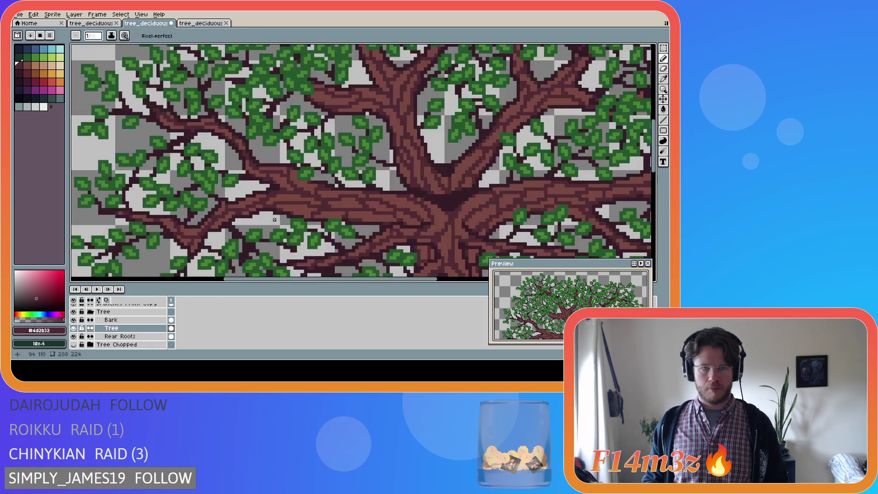
alt+click(258, 170)
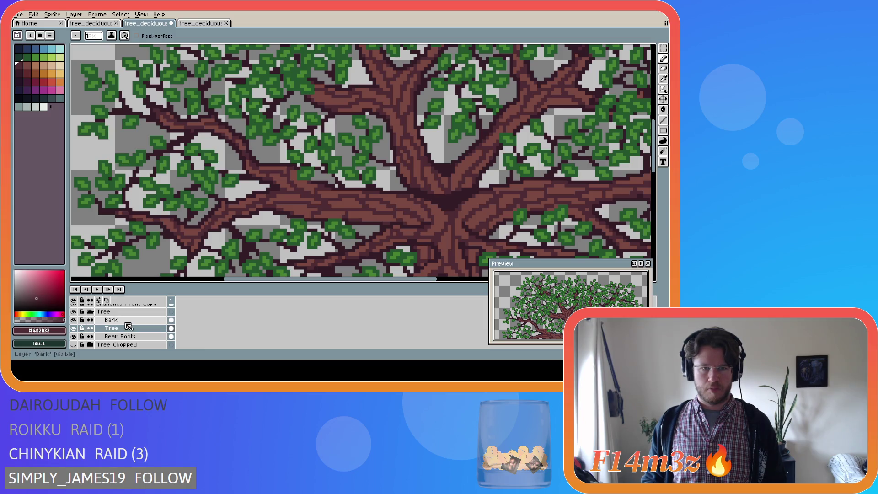
scroll(247, 226, down, 3)
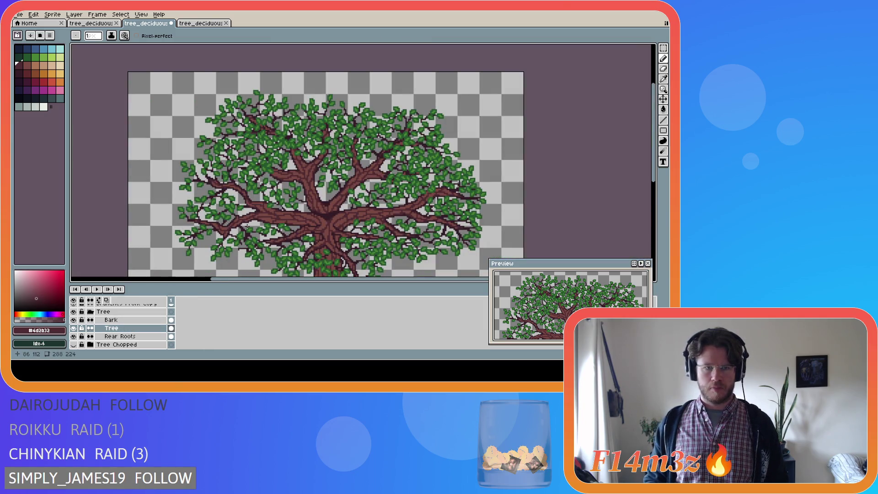
scroll(250, 208, up, 1)
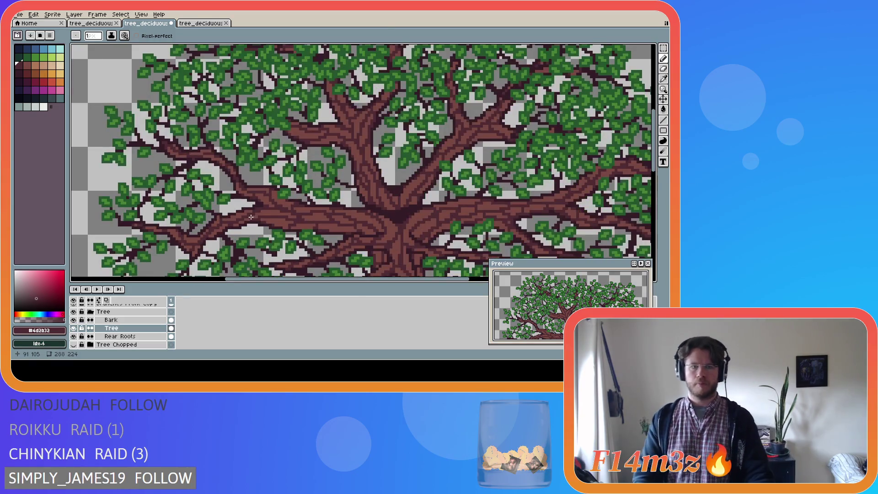
scroll(252, 190, up, 1)
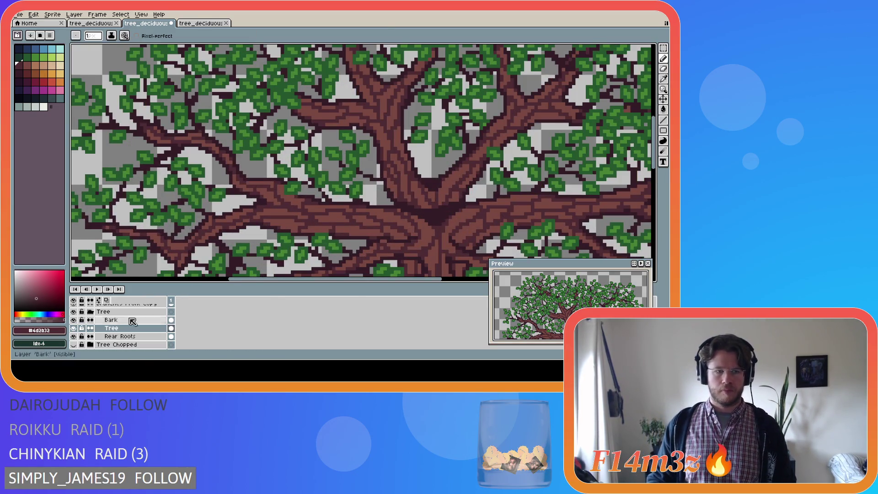
On the Bark layer, rework the branch joint with the dark outline and lighter bark browns.
click(112, 320)
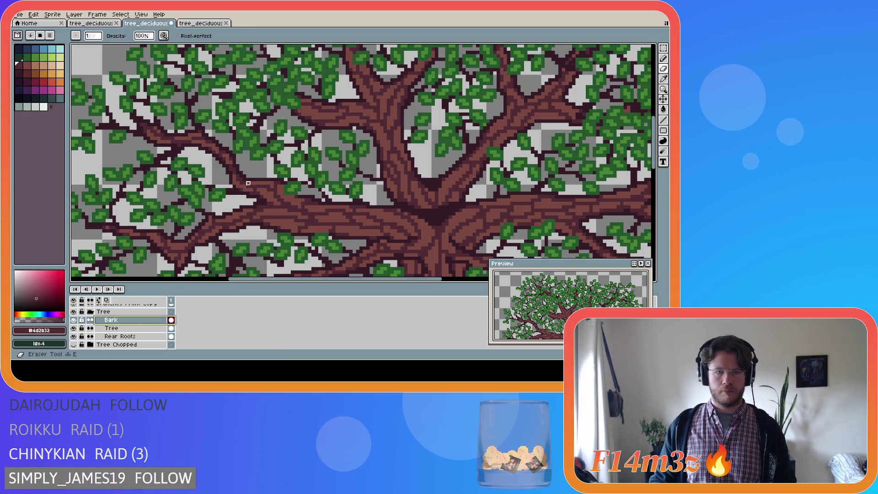
scroll(279, 221, down, 2)
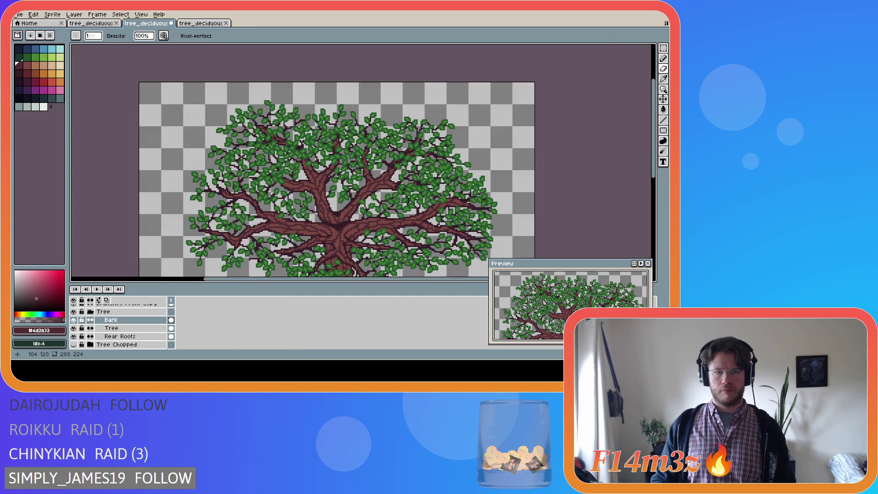
scroll(309, 254, down, 1)
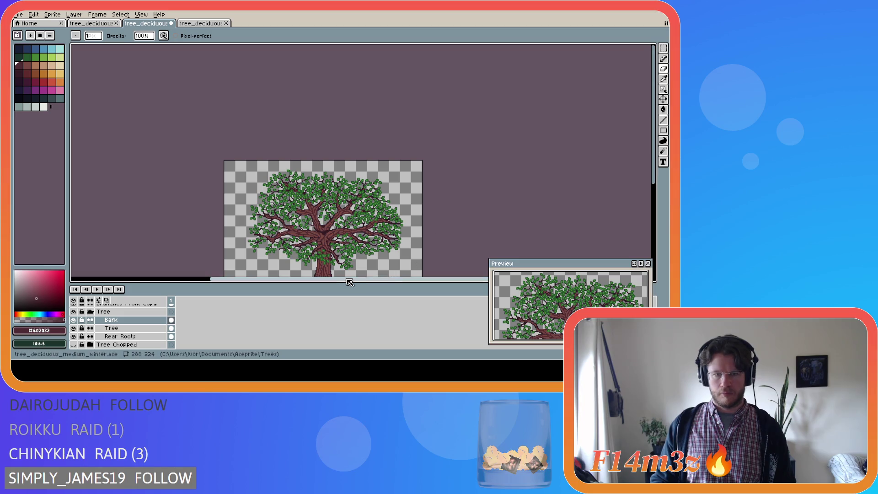
drag(341, 278, 374, 278)
scroll(244, 244, up, 2)
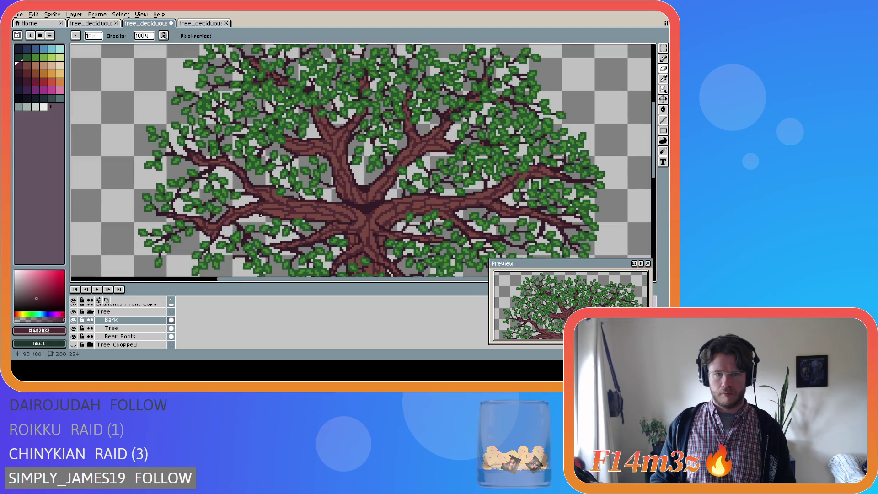
scroll(261, 216, up, 3)
alt+click(251, 187)
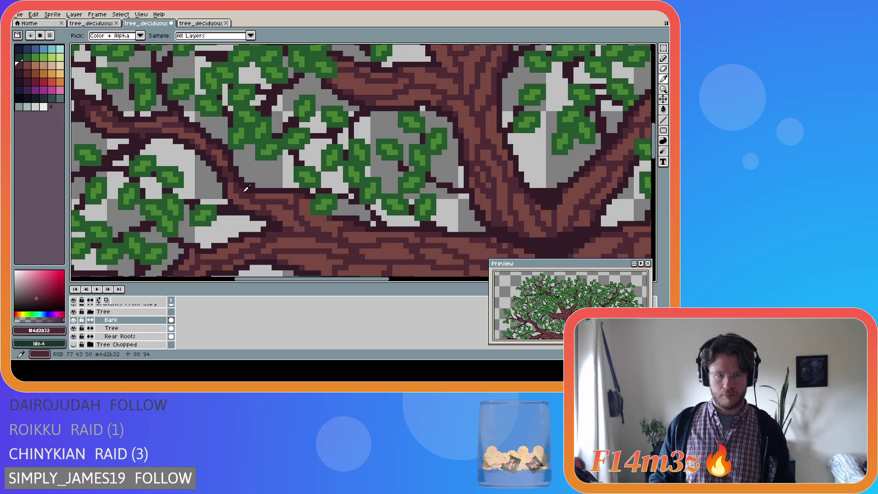
alt+click(246, 202)
Save tree_deciduous_medium_winter.ase.
scroll(262, 224, down, 2)
scroll(262, 224, down, 3)
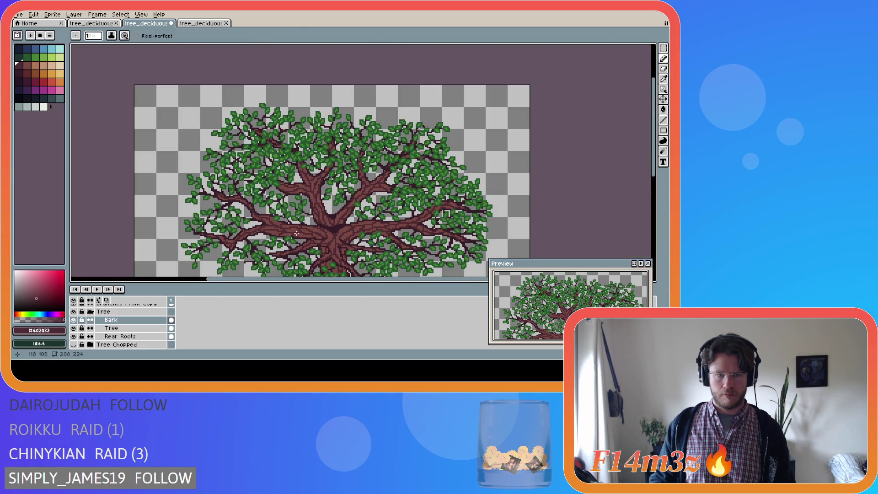
key(ctrl+s)
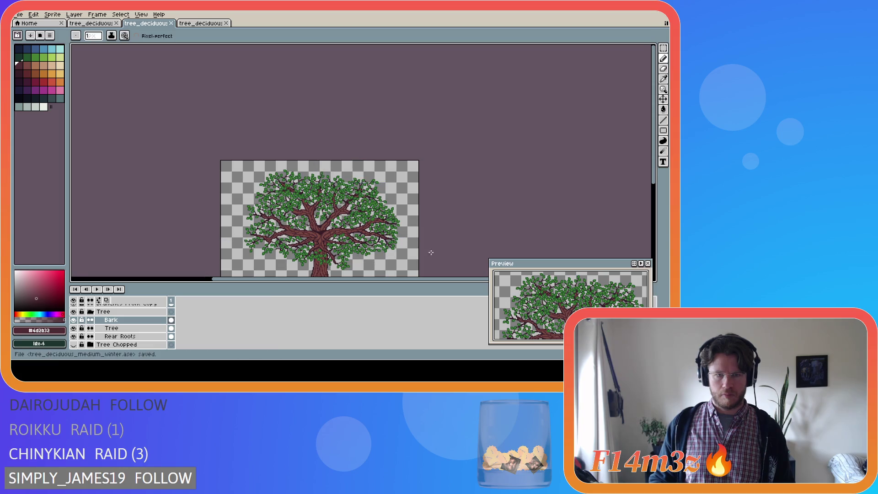
scroll(466, 247, down, 3)
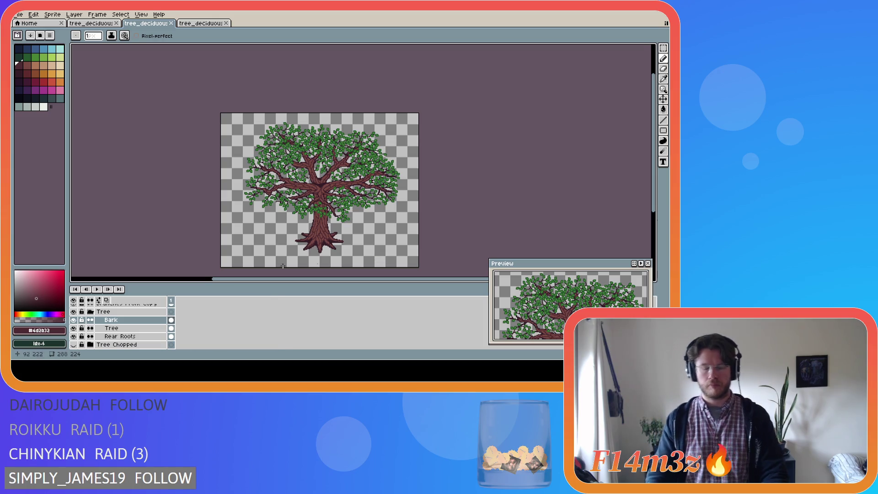
Select the Small Branches Front layer and pick the dark branch colour #341c27.
scroll(350, 206, up, 4)
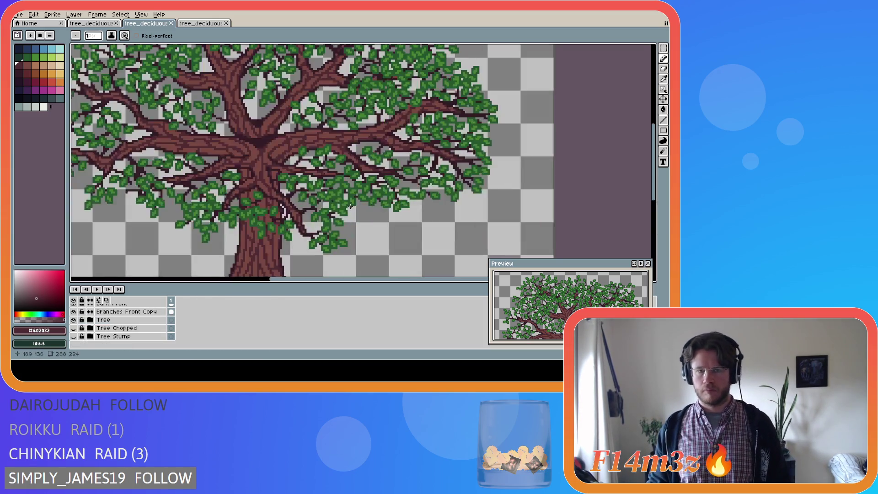
scroll(293, 185, down, 4)
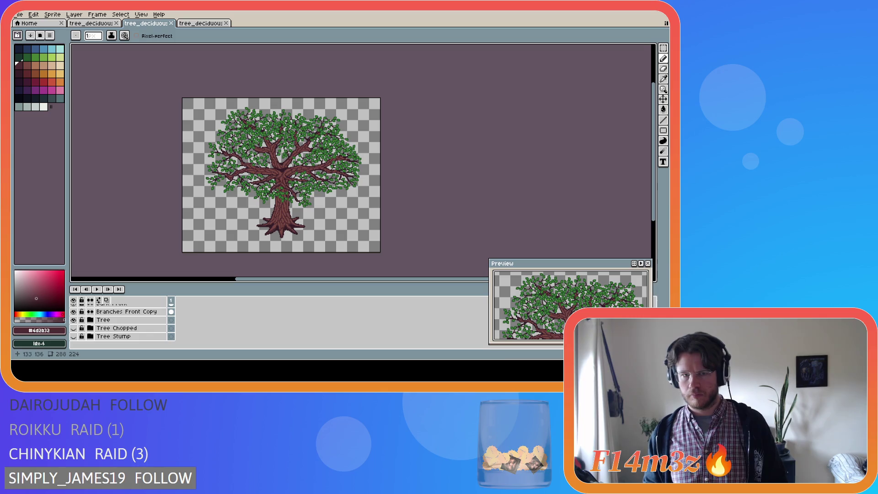
scroll(122, 313, up, 5)
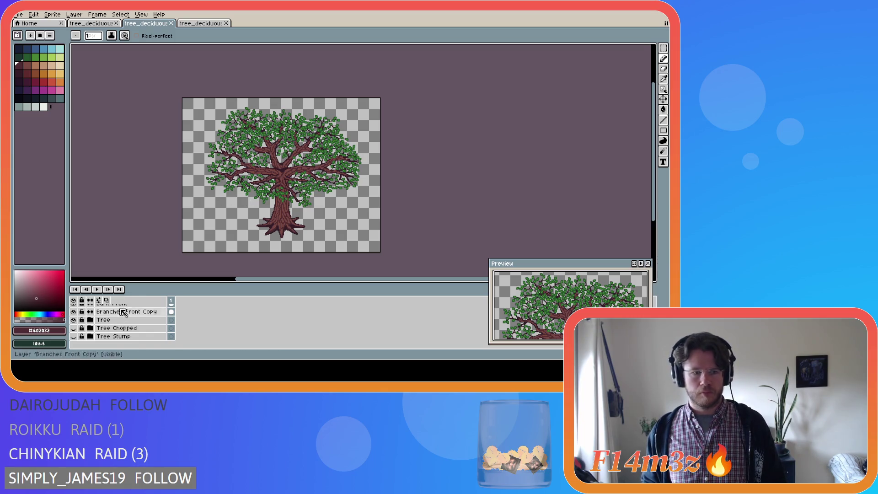
scroll(136, 330, down, 5)
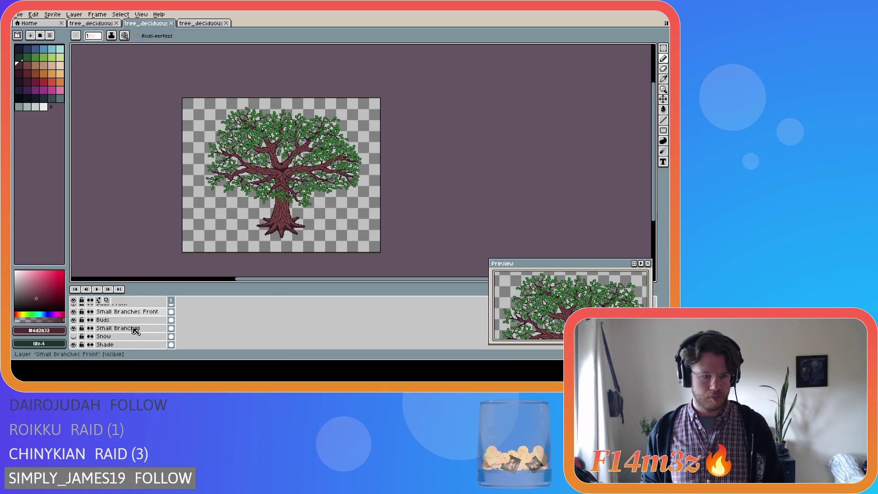
scroll(135, 328, down, 2)
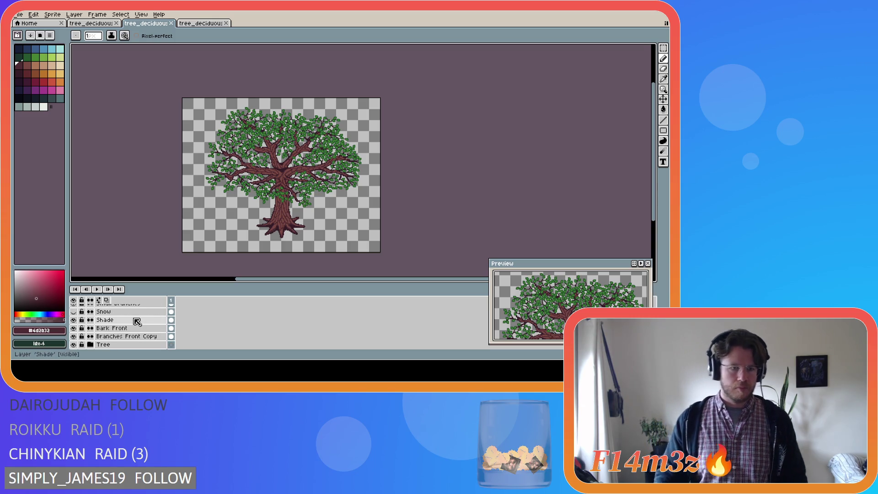
scroll(147, 327, up, 2)
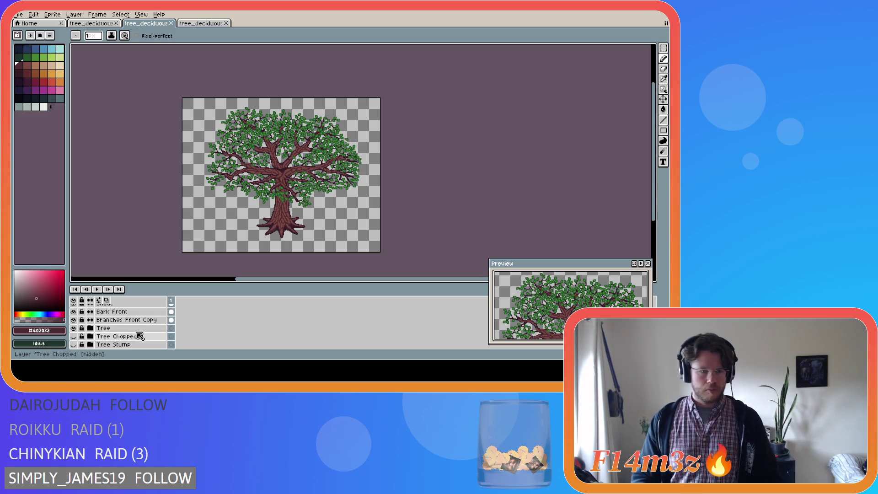
scroll(151, 327, up, 3)
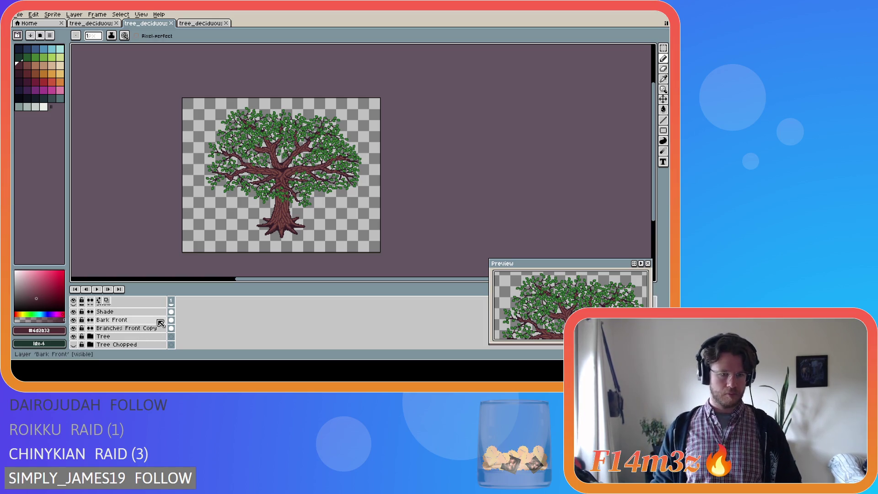
scroll(142, 325, up, 3)
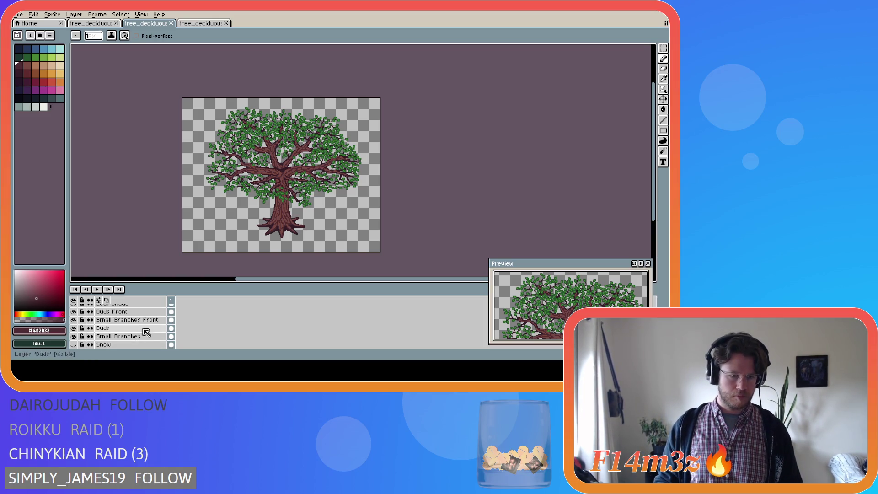
scroll(150, 329, down, 1)
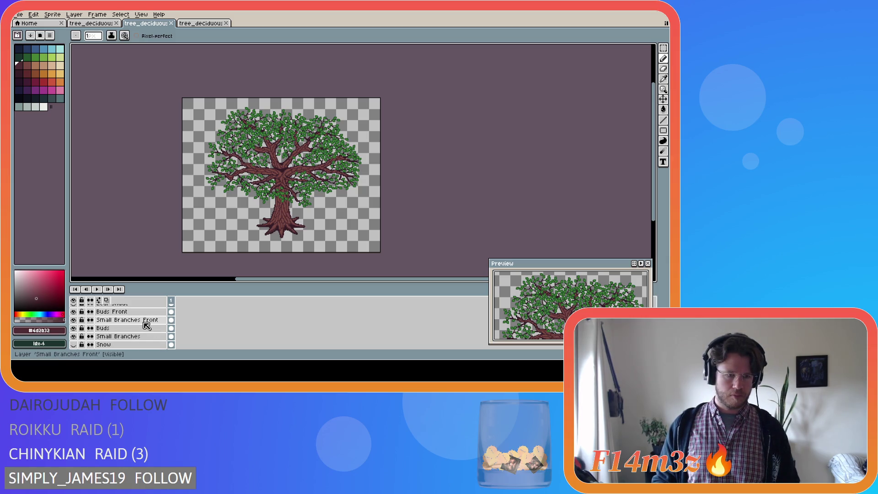
click(144, 322)
scroll(269, 170, up, 5)
key(i)
click(190, 166)
key(b)
Darken part of the left branch with a few #341c27 pixels.
scroll(220, 219, down, 5)
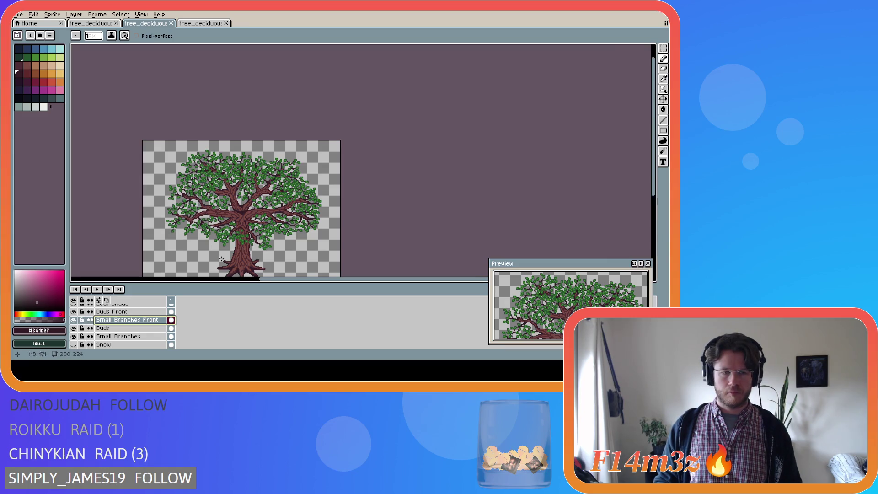
drag(274, 280, 234, 279)
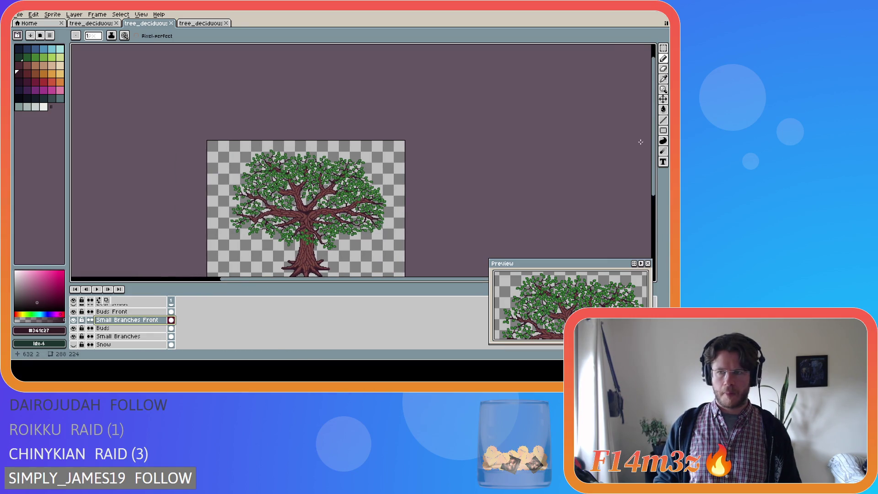
drag(653, 155, 653, 201)
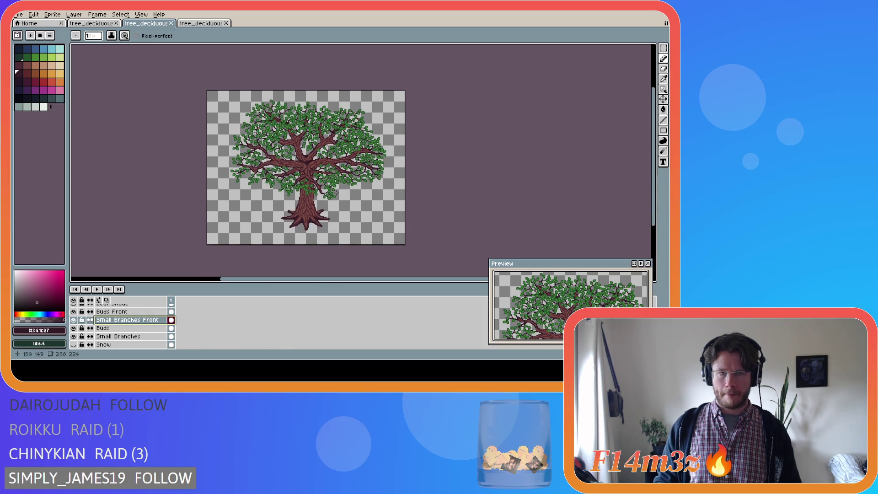
scroll(259, 163, up, 1)
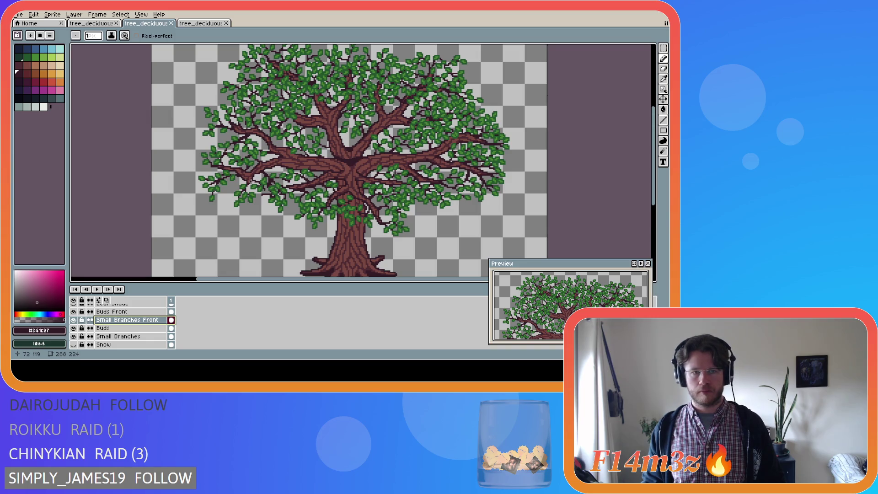
scroll(249, 181, up, 3)
key(alt)
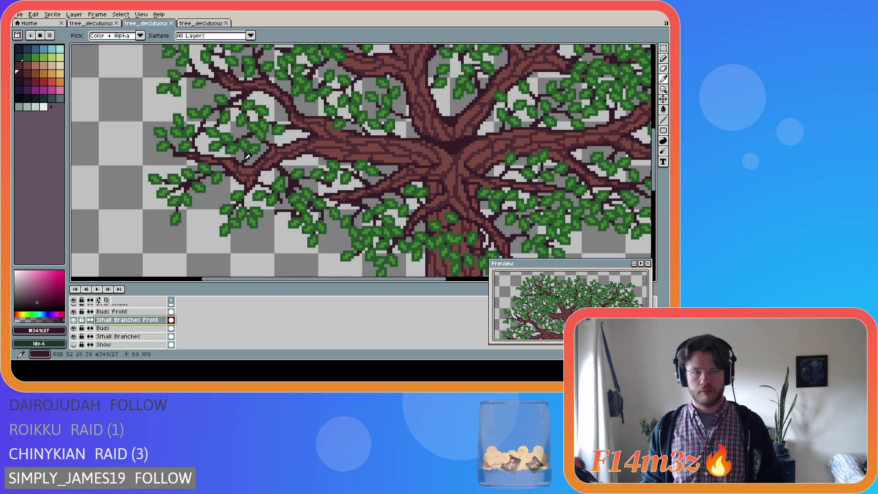
scroll(242, 172, down, 3)
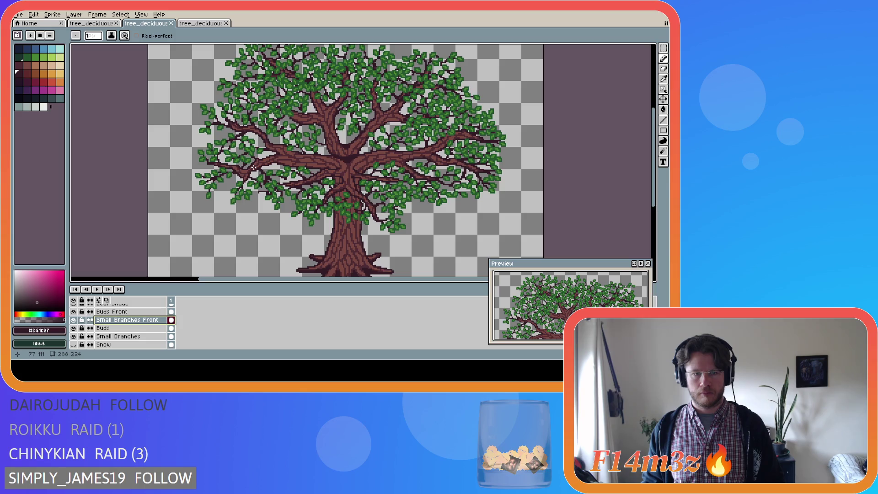
scroll(254, 168, up, 3)
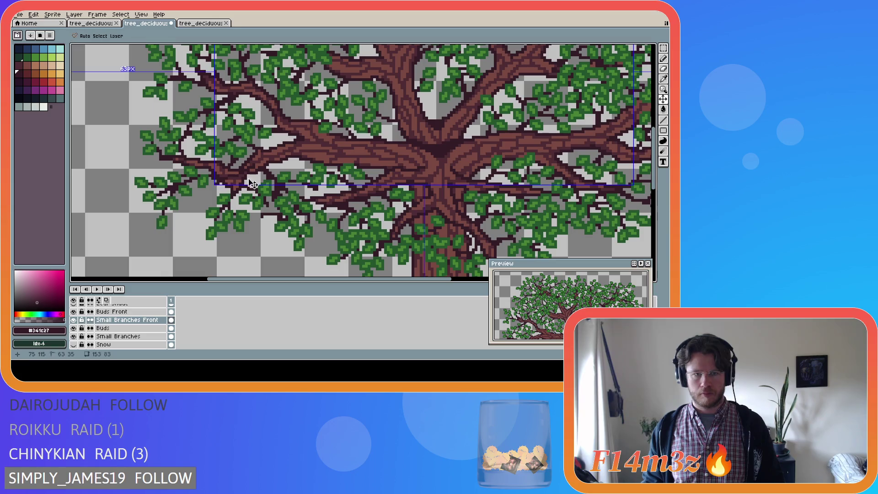
drag(254, 165, 243, 169)
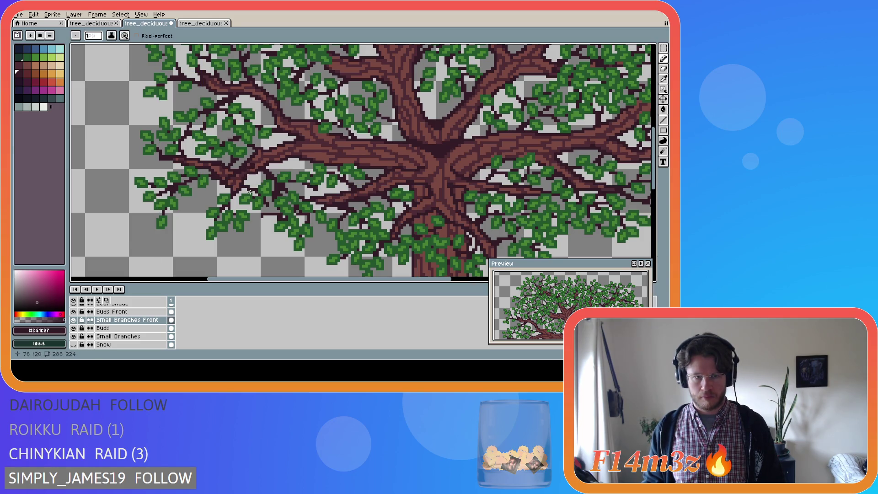
scroll(119, 322, down, 5)
Hide the Tree Stump and Tree layers, briefly re-showing Tree to compare.
click(74, 336)
click(73, 320)
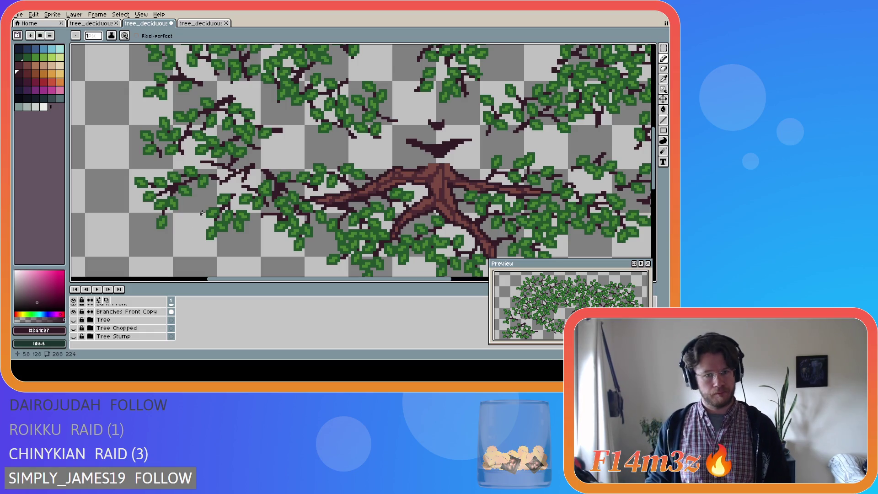
click(74, 320)
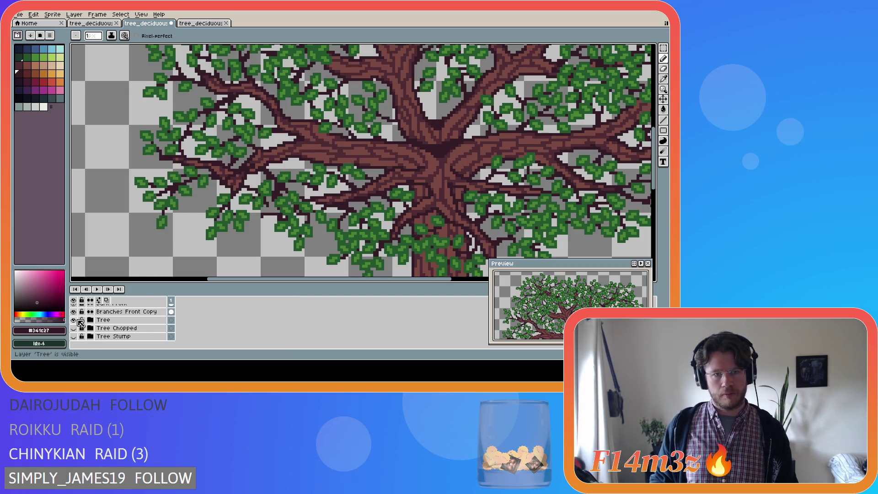
click(75, 320)
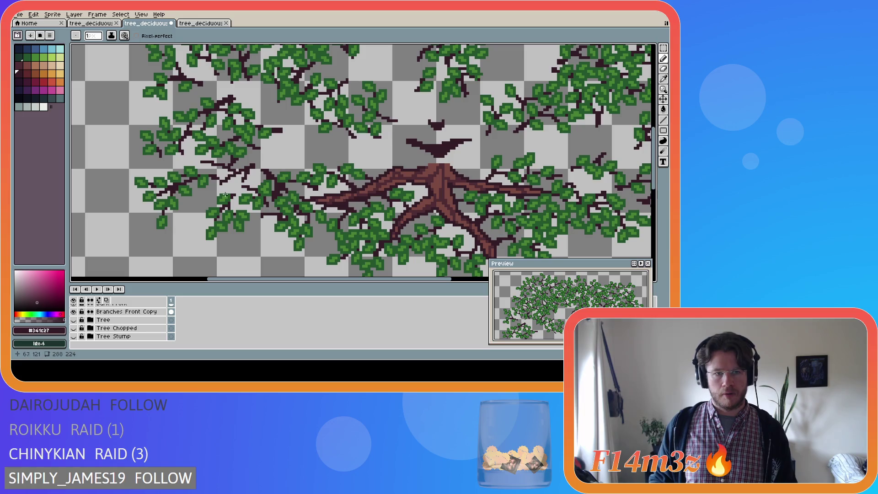
key(e)
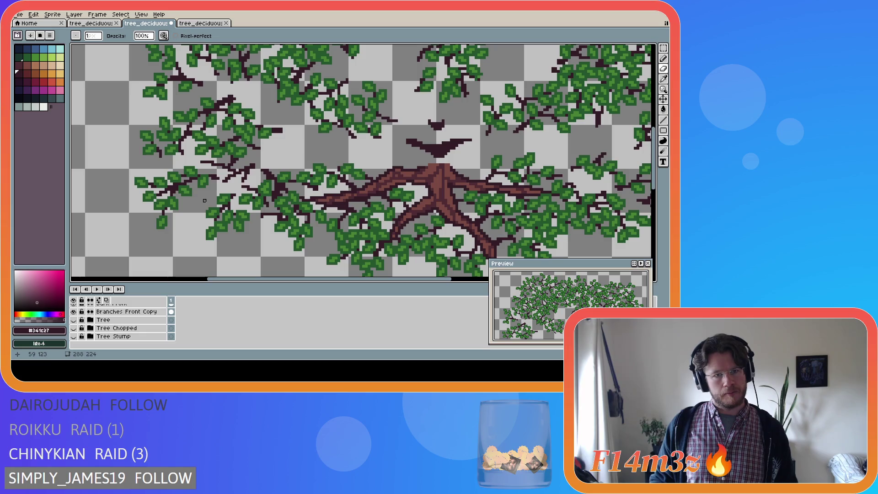
key(b)
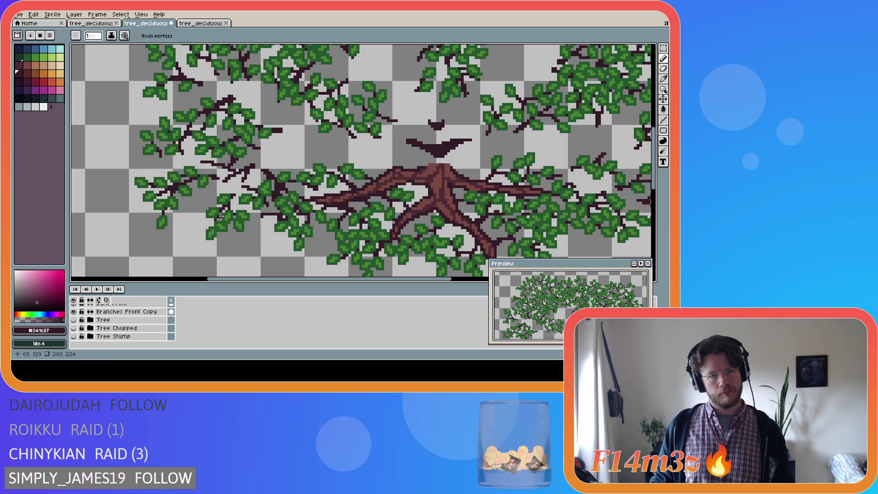
Try a rectangular selection on a left branch piece, then undo and deselect it.
key(m)
drag(202, 161, 238, 173)
key(ctrl+d)
key(ctrl+z)
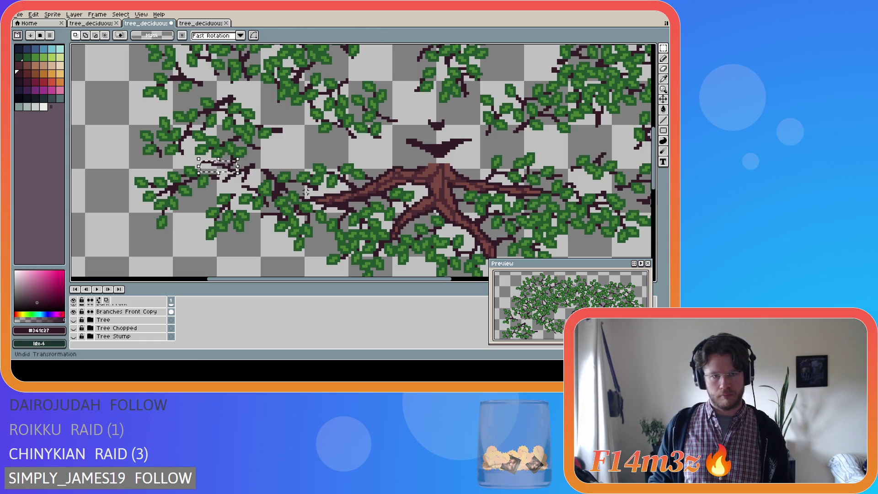
key(ctrl+d)
Add one dark pixel to a small branch and pick the leaf green #468232.
key(b)
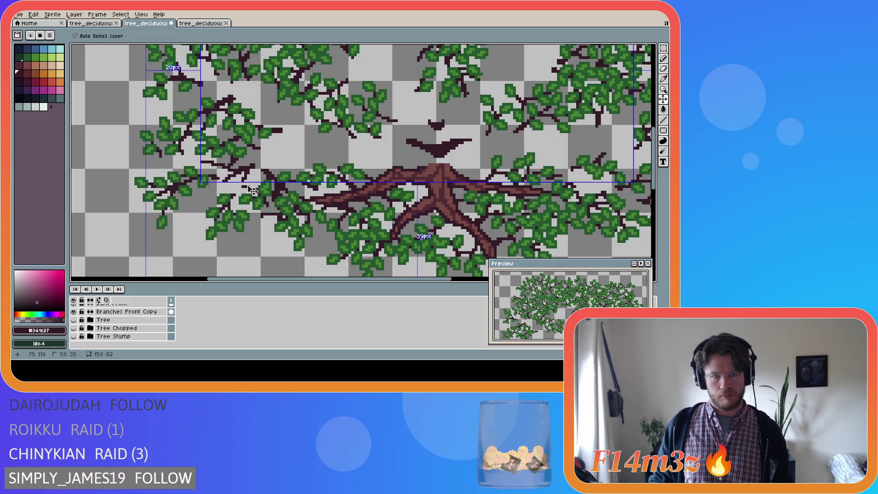
click(242, 169)
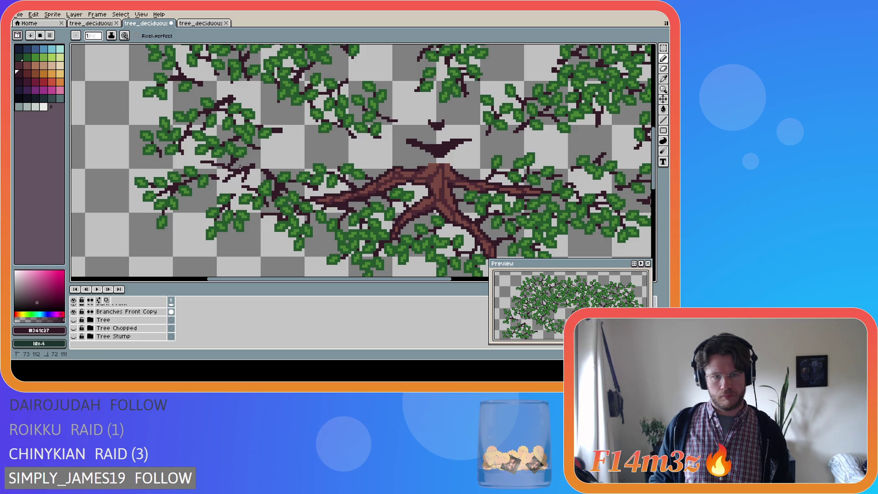
key(ctrl+z)
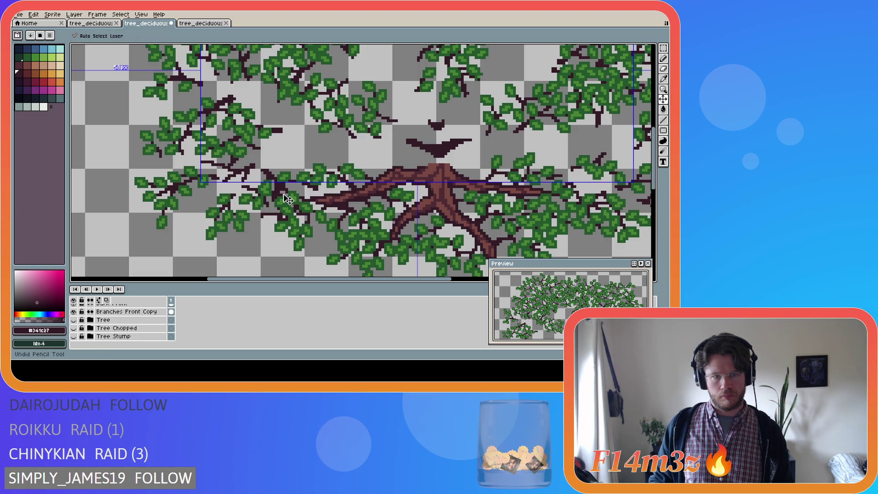
key(ctrl+y)
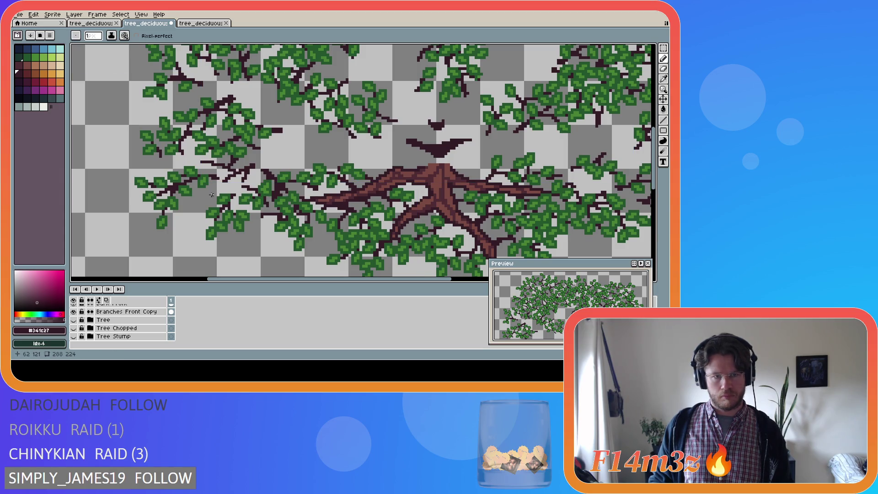
alt+click(215, 155)
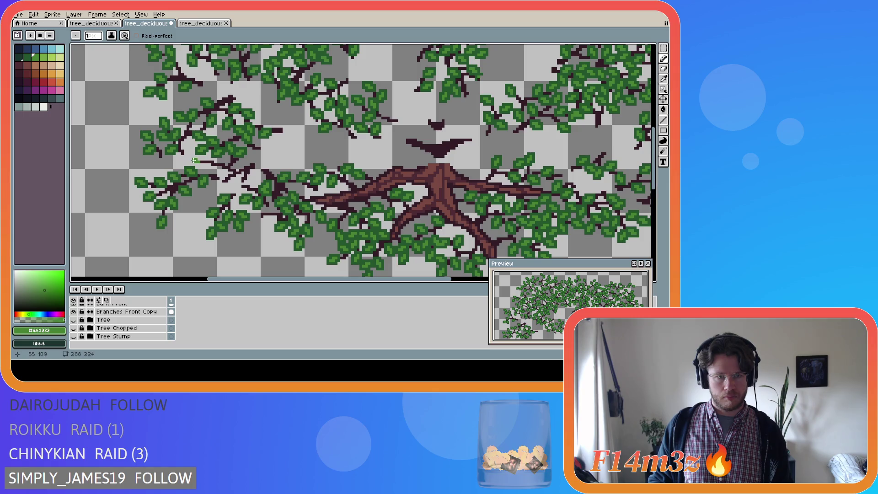
Place #468232 leaf pixels beside the left small branches, redoing one placement.
click(210, 169)
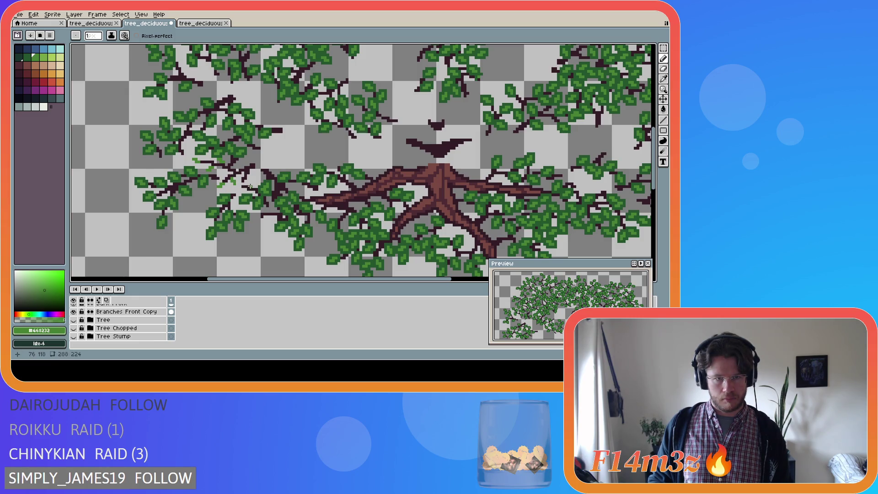
key(ctrl+z)
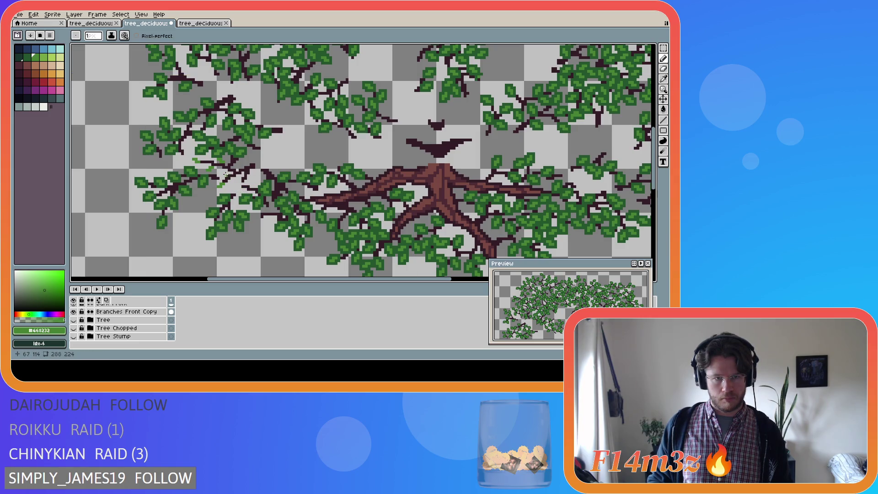
click(223, 173)
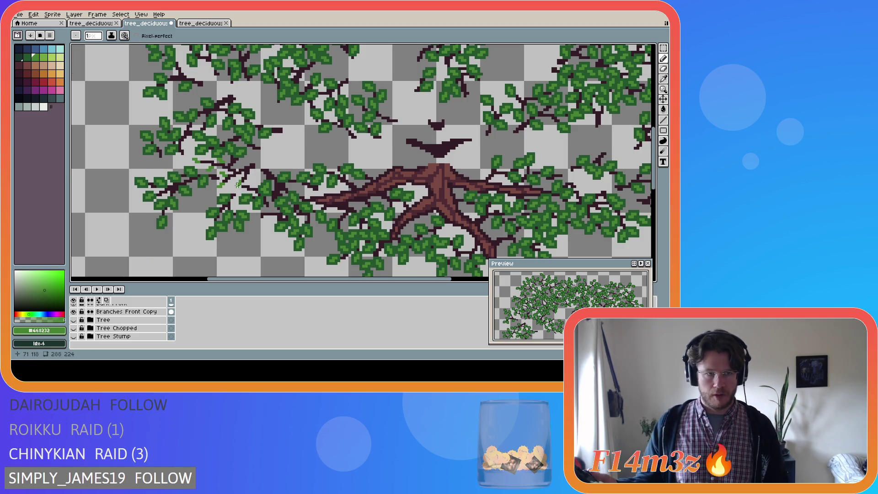
scroll(145, 343, up, 5)
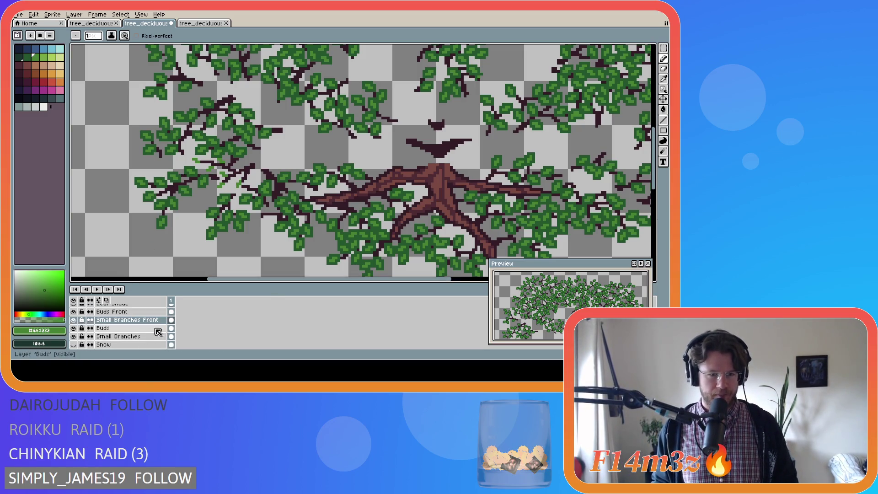
Paint light-green bud pixels among the left leaves, checking against the Tree Chopped layer.
scroll(218, 171, up, 3)
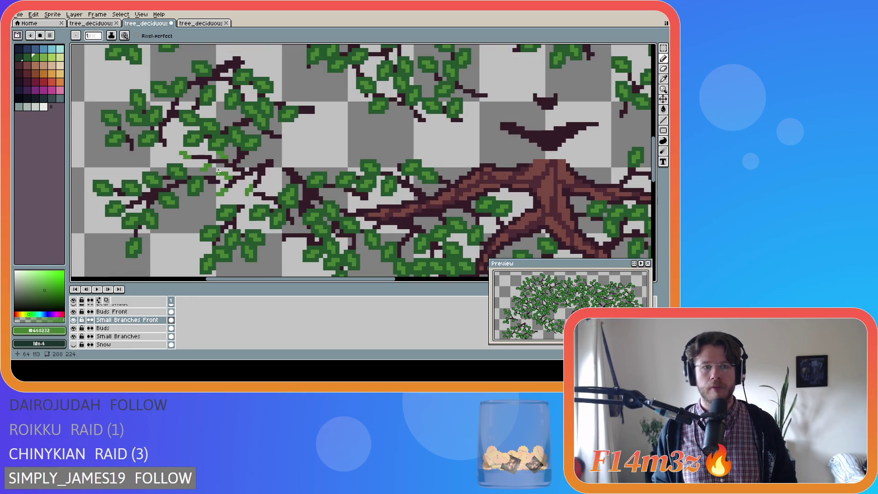
scroll(213, 168, down, 1)
scroll(114, 327, down, 5)
click(76, 325)
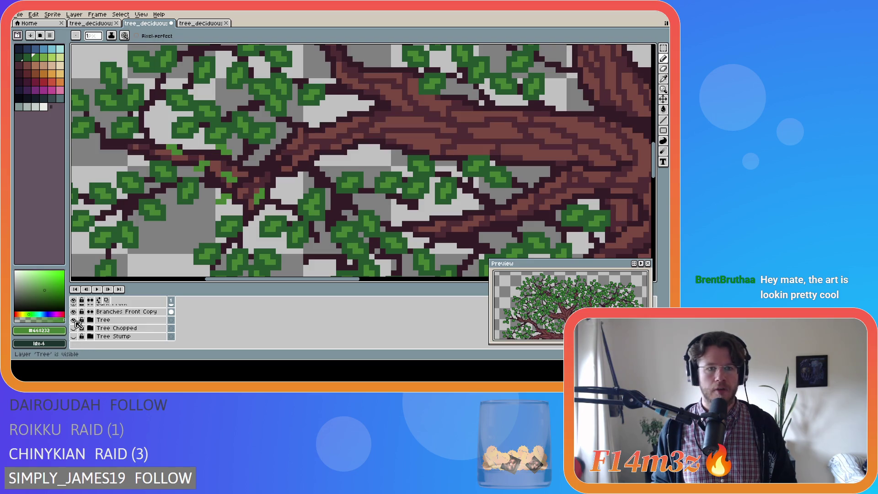
click(76, 325)
mouse_move(188, 148)
mouse_down()
mouse_move(201, 146)
mouse_move(191, 141)
mouse_up()
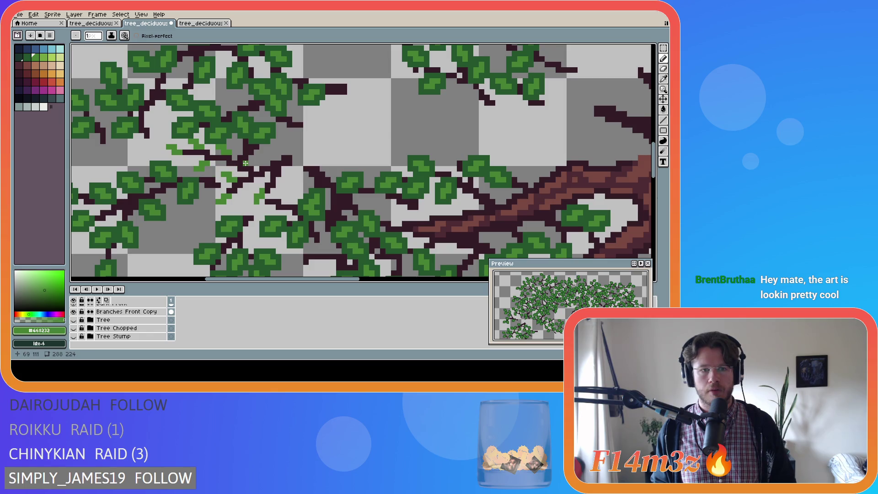
Toggle the Tree layer visibility to compare, leaving it hidden.
click(74, 321)
click(75, 321)
click(75, 321)
click(74, 321)
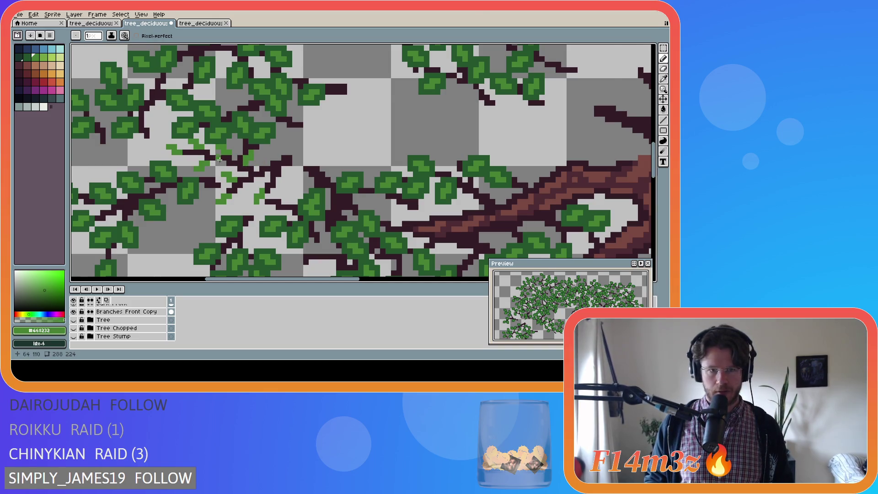
Review the whole tree by zooming, then save tree_deciduous_medium_winter.ase.
scroll(256, 157, down, 1)
scroll(257, 157, down, 1)
scroll(247, 157, up, 3)
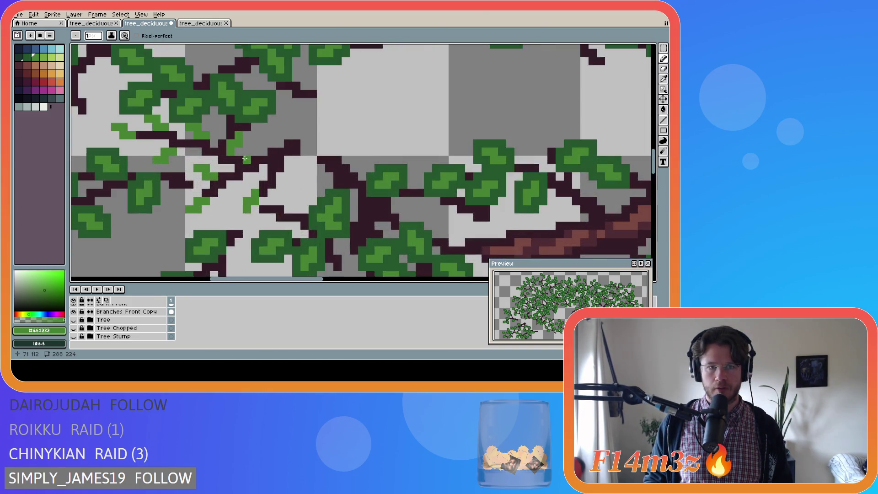
scroll(241, 156, down, 1)
scroll(226, 158, down, 2)
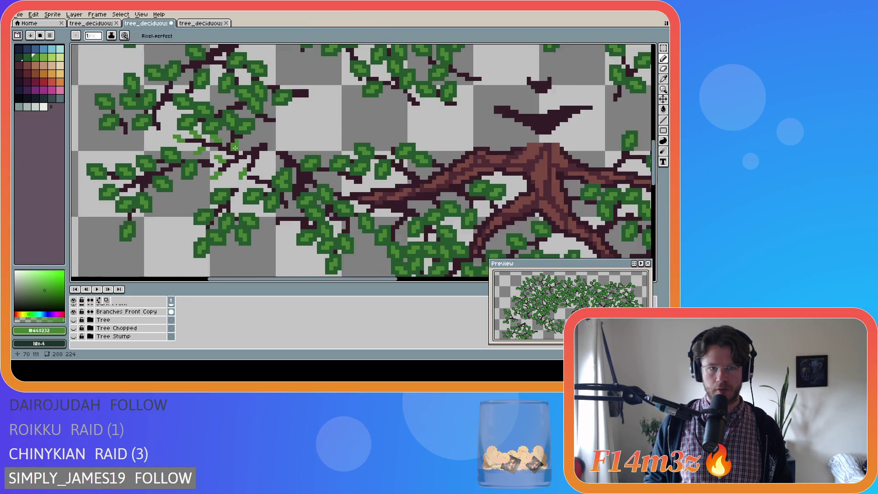
scroll(238, 157, up, 3)
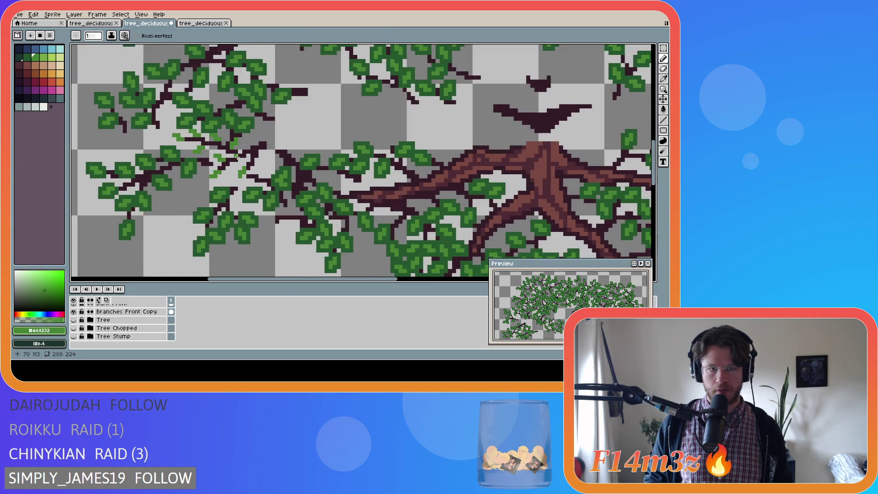
scroll(235, 133, down, 2)
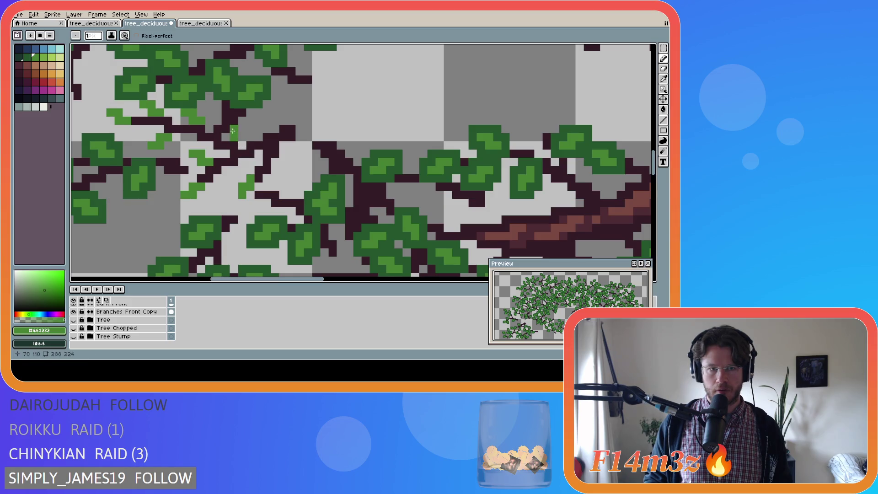
scroll(248, 184, down, 1)
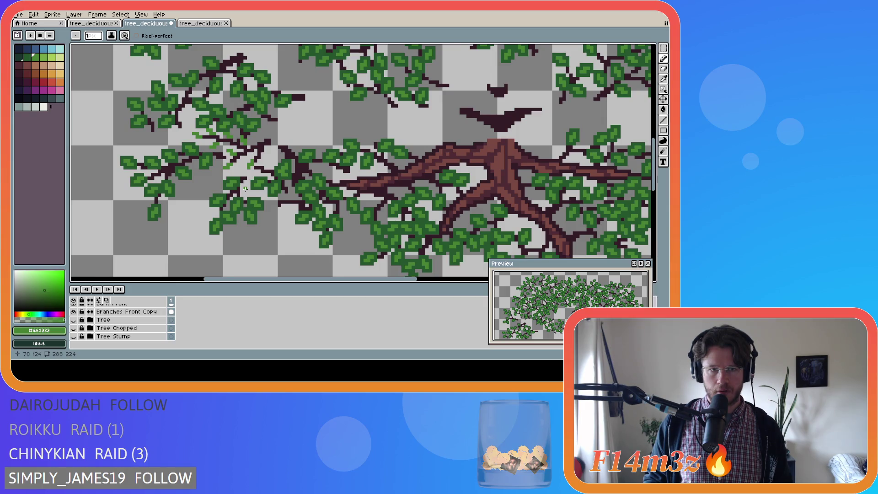
scroll(246, 188, down, 1)
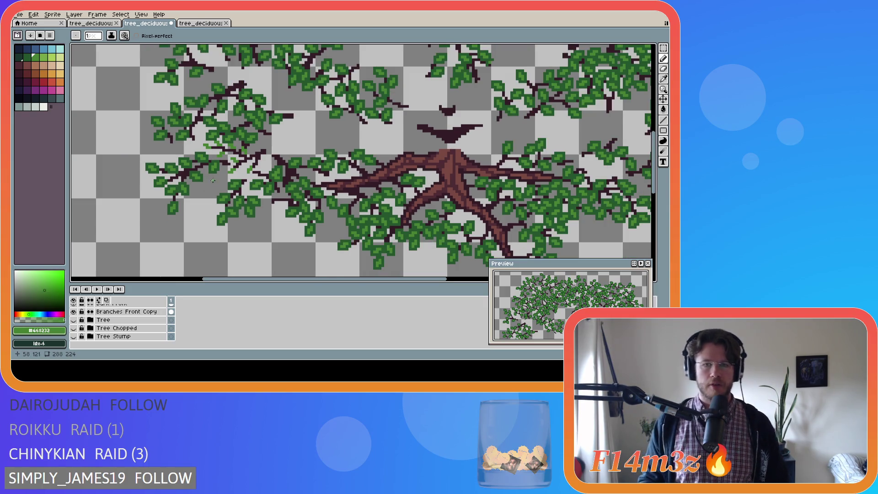
scroll(301, 169, down, 2)
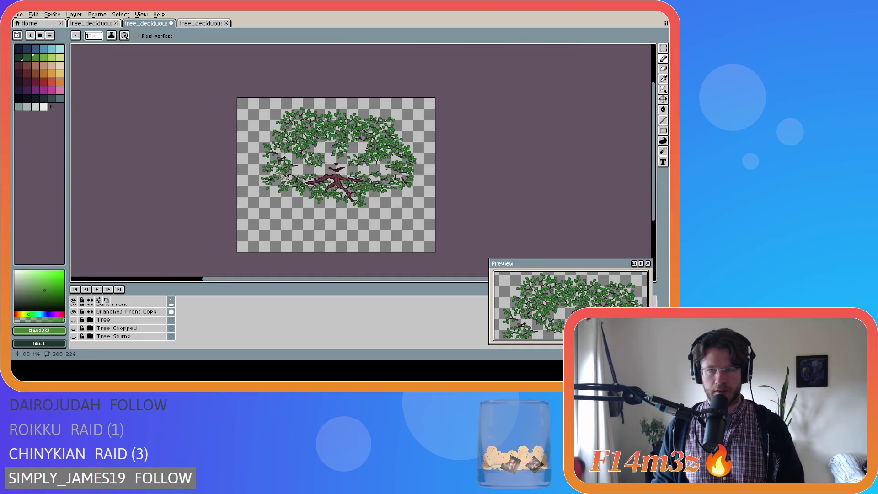
scroll(298, 174, up, 1)
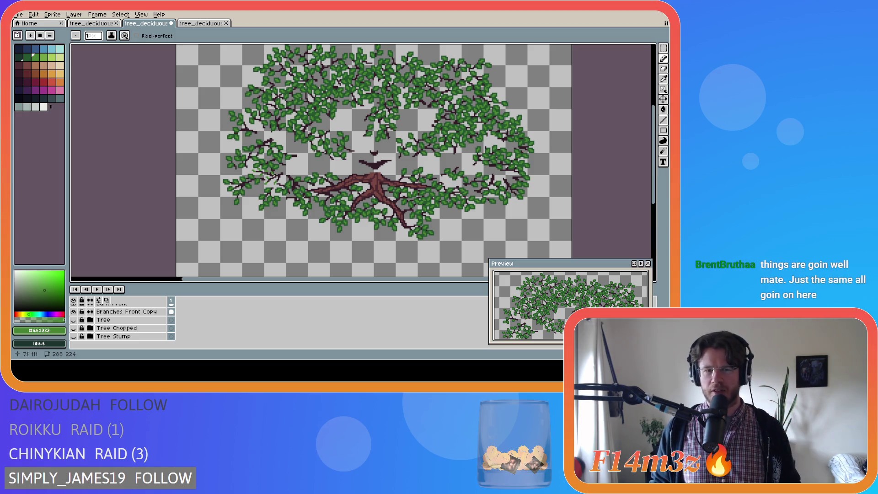
scroll(285, 183, up, 3)
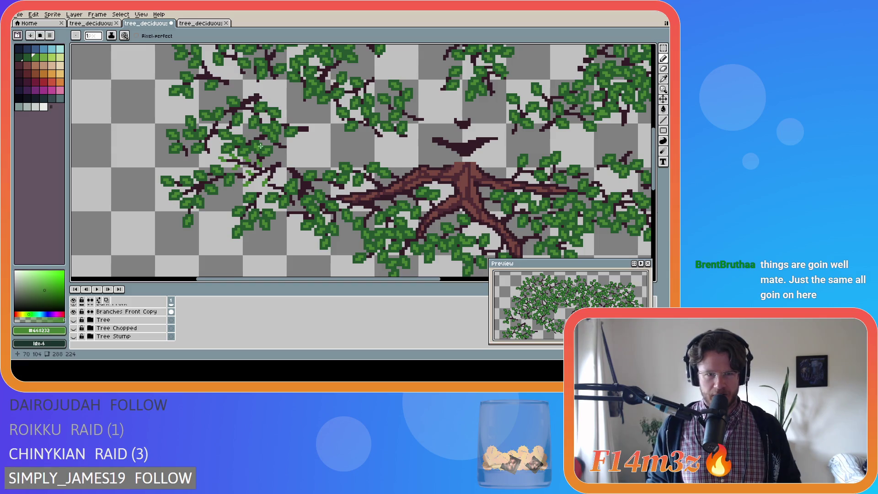
key(ctrl+s)
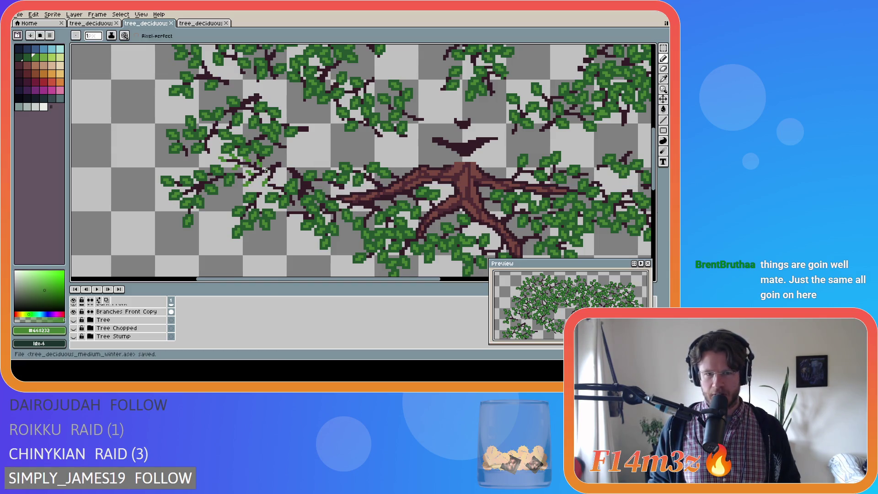
Pick the dark leaf green and paint a dark-green pixel onto a leaf.
scroll(255, 165, up, 2)
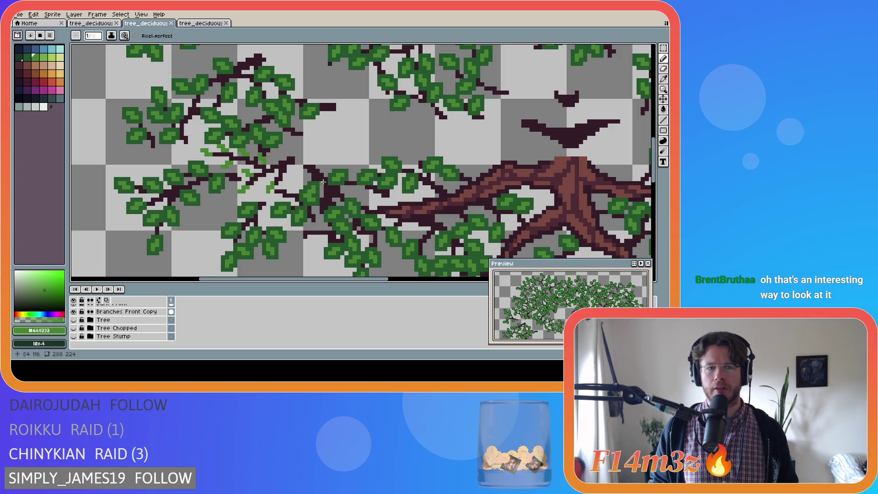
scroll(220, 175, up, 1)
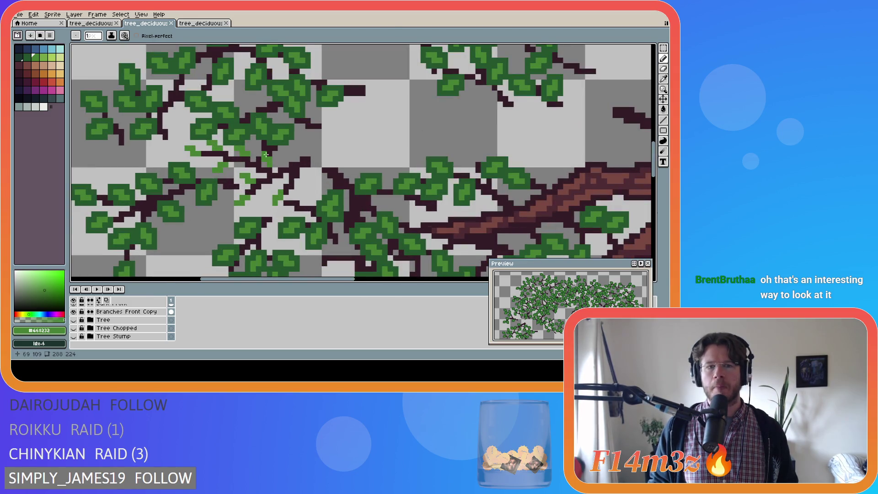
alt+click(273, 164)
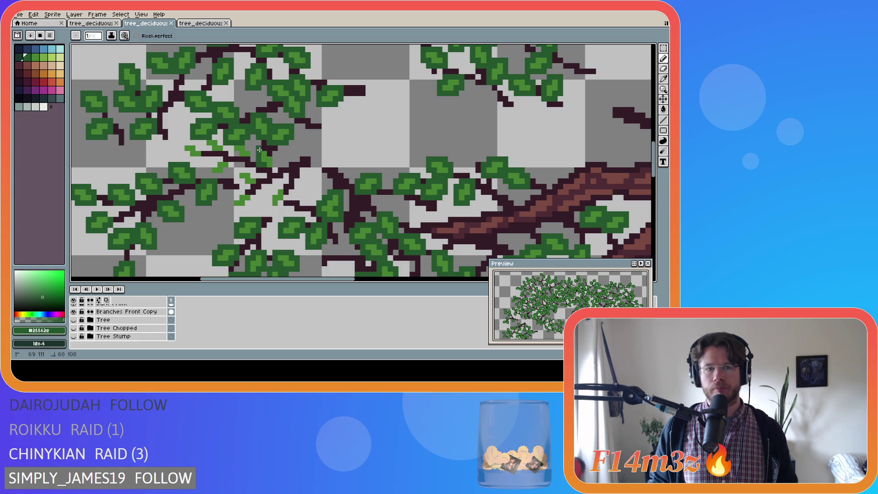
click(271, 152)
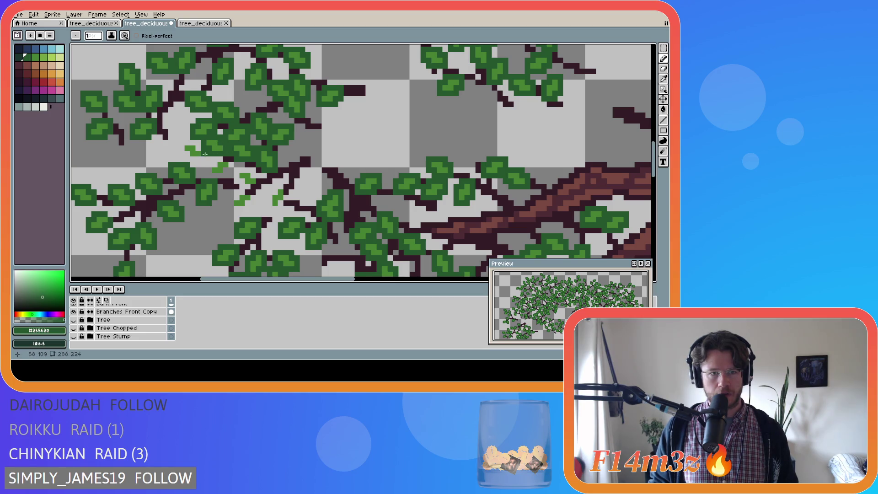
Try repainting a leaf with the next, lighter green swatch, then undo it.
key(v)
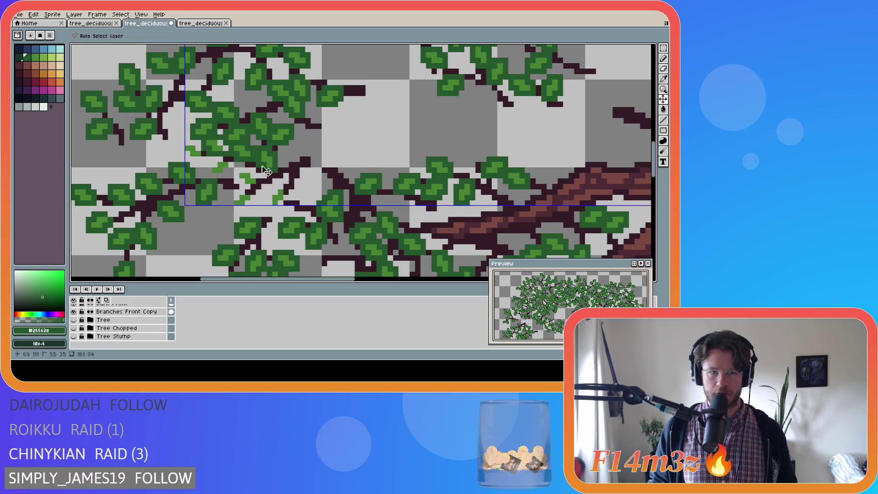
key(ctrl+z)
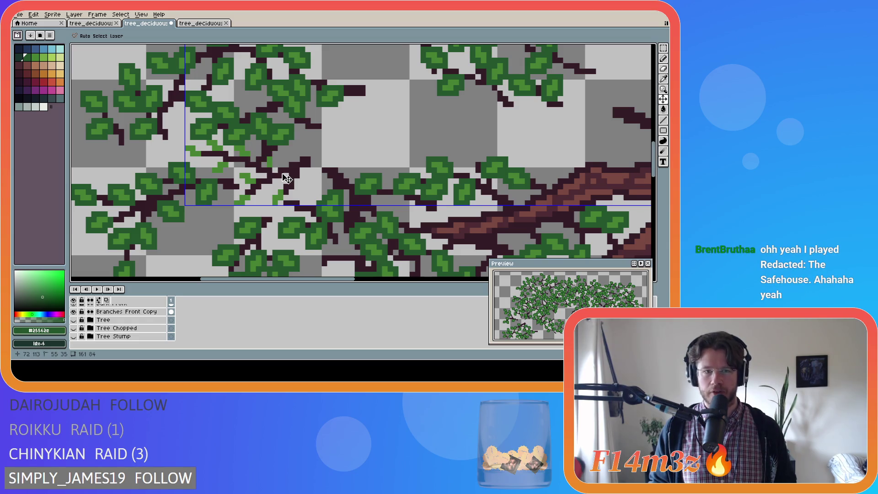
key(b)
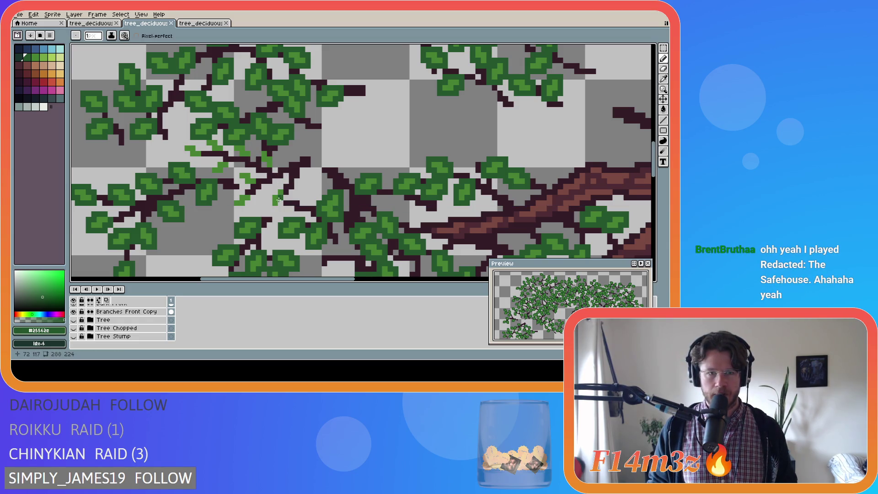
key(])
mouse_move(276, 201)
mouse_down()
mouse_move(296, 184)
mouse_move(303, 191)
mouse_up()
key(ctrl+z)
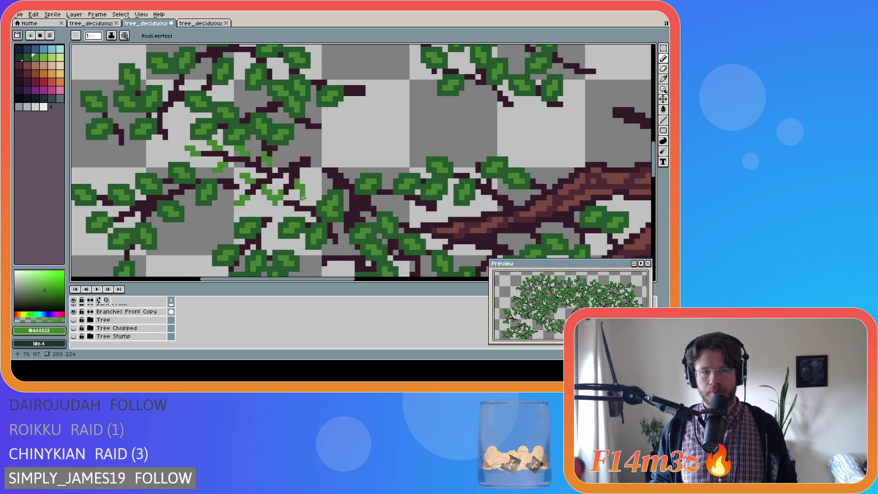
Draw a short straight light-green bud stroke along the front branch.
key(shift)
drag(296, 181, 301, 191)
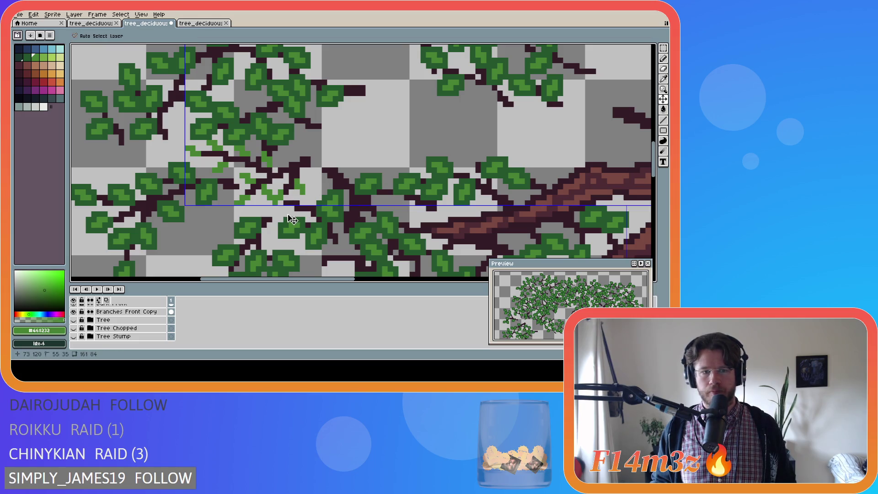
key(ctrl+z)
key(ctrl+y)
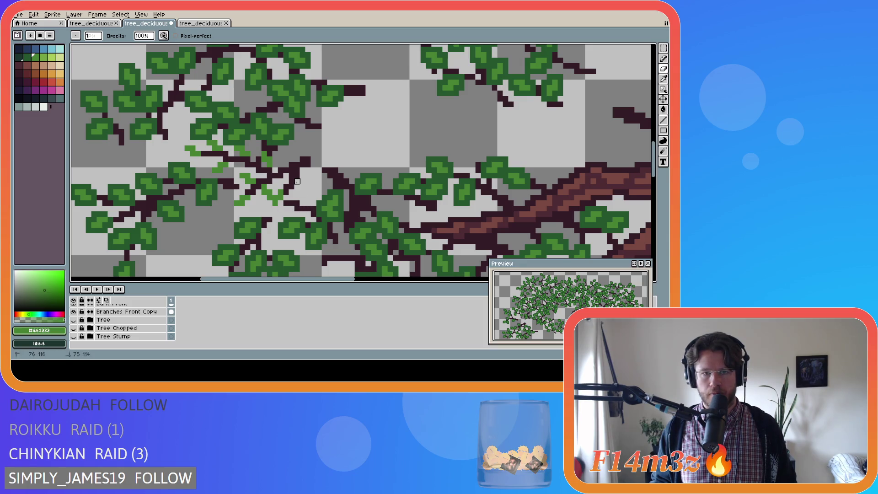
Add a short diagonal light-green bud stroke at the branch tip and compare before/after.
key(b)
drag(302, 175, 310, 187)
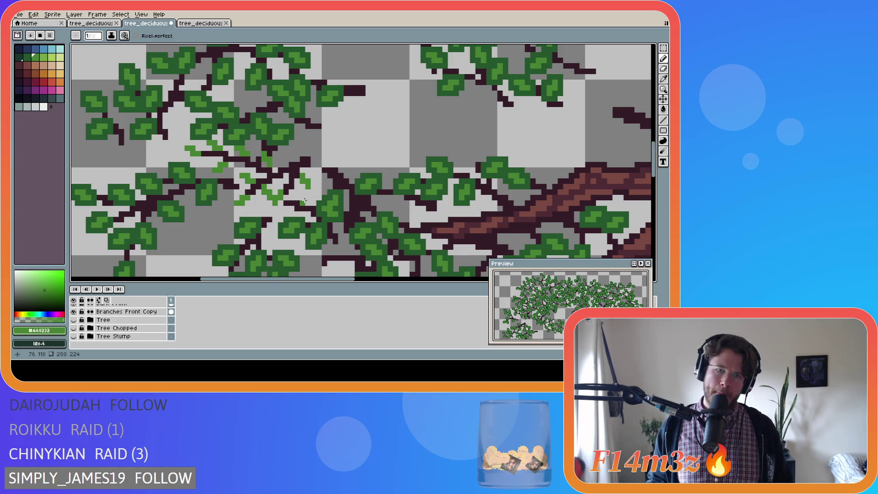
key(v)
key(b)
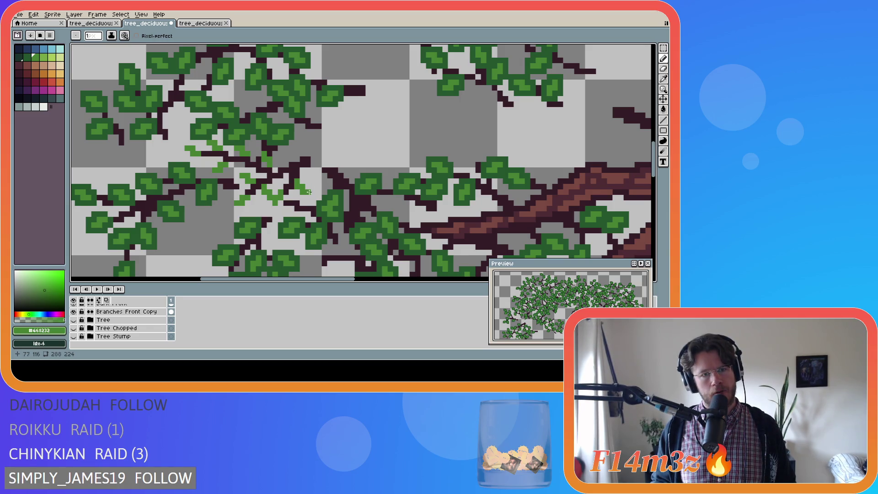
scroll(270, 209, down, 1)
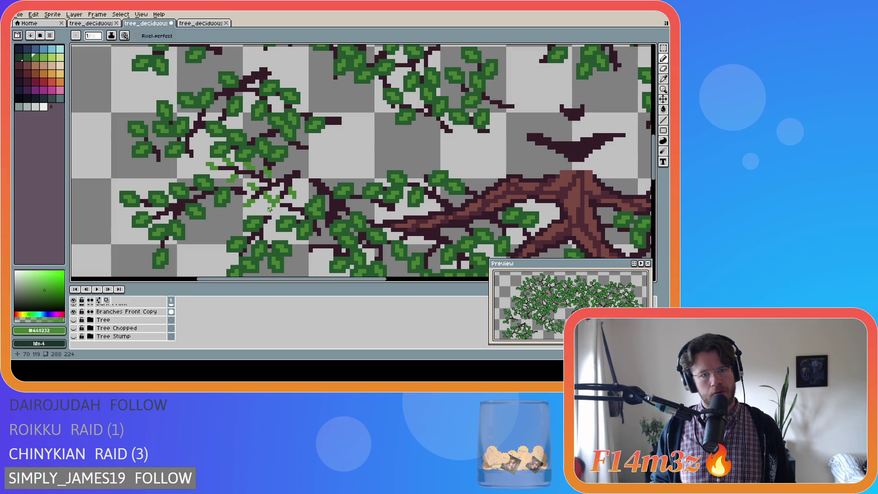
scroll(270, 209, up, 1)
key(ctrl+z)
key(ctrl+y)
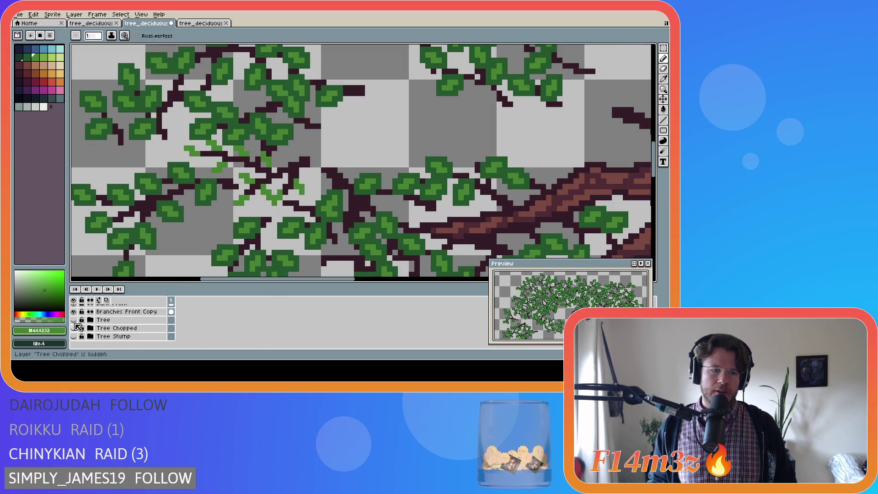
Show the Tree layer so the trunk is visible.
click(73, 320)
scroll(192, 250, down, 1)
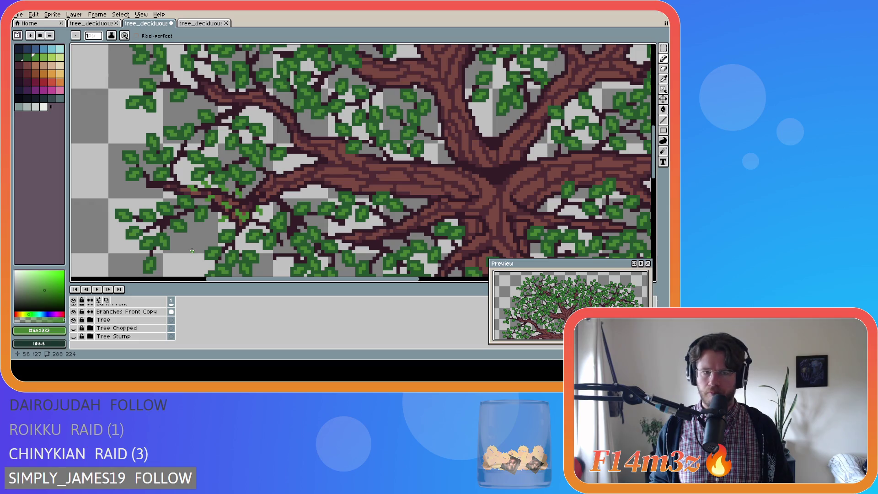
scroll(192, 250, up, 2)
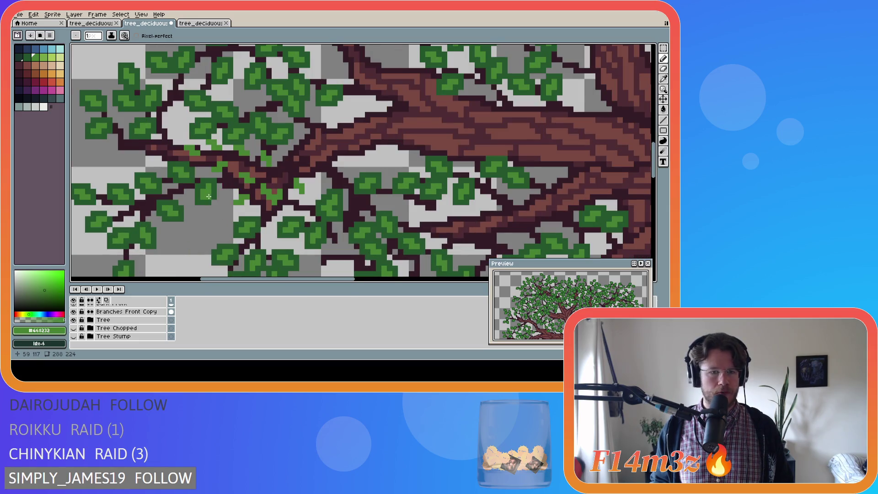
Magic-wand select the nine small green leaf clusters over the central branches.
key(w)
click(196, 152)
scroll(210, 158, up, 1)
shift+click(214, 139)
shift+click(255, 147)
shift+click(292, 159)
shift+click(341, 200)
shift+click(310, 214)
shift+click(263, 189)
shift+click(222, 172)
shift+click(254, 220)
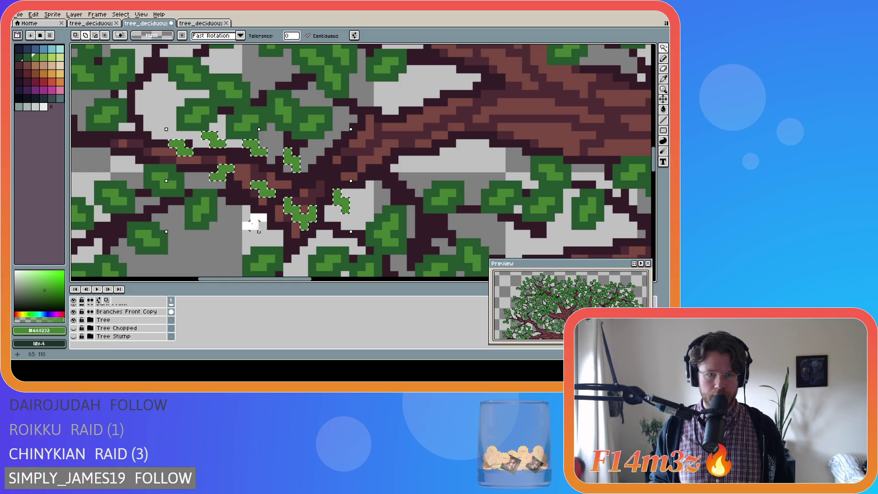
Cut the selected leaf clusters and paste them in place onto the Buds Front layer.
key(Delete)
scroll(137, 313, up, 2)
scroll(140, 318, up, 2)
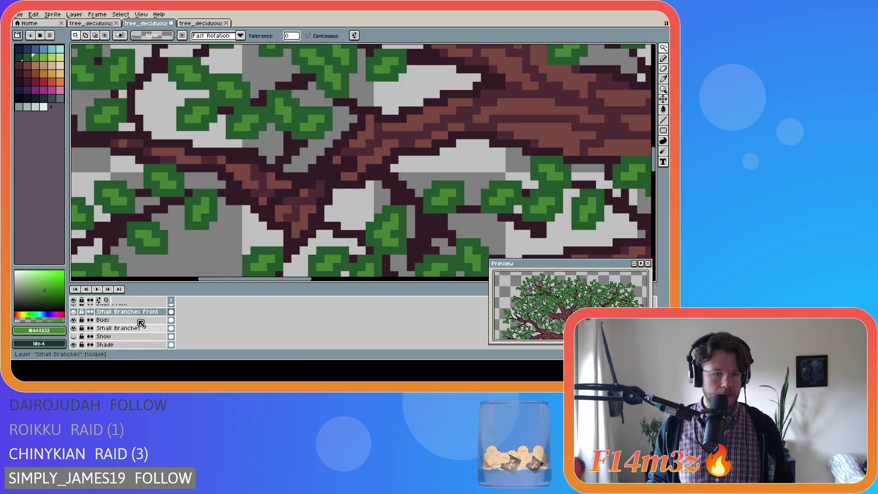
scroll(141, 324, up, 1)
click(119, 312)
key(ctrl+v)
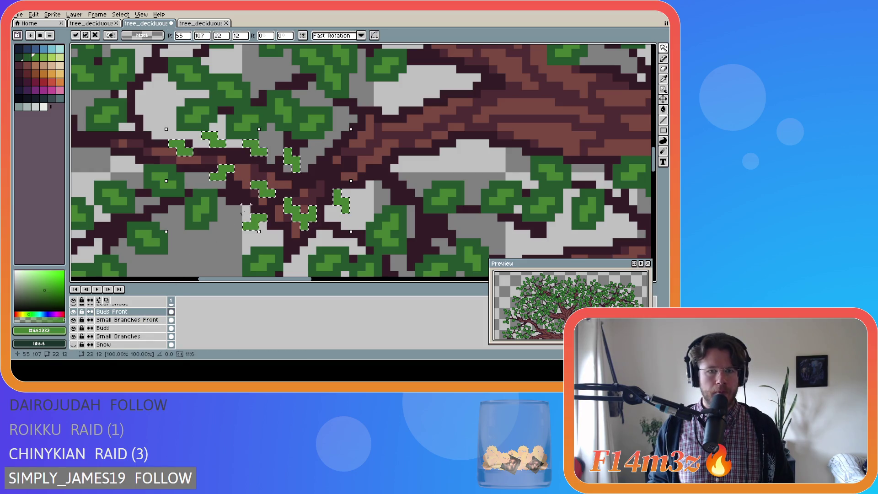
key(Return)
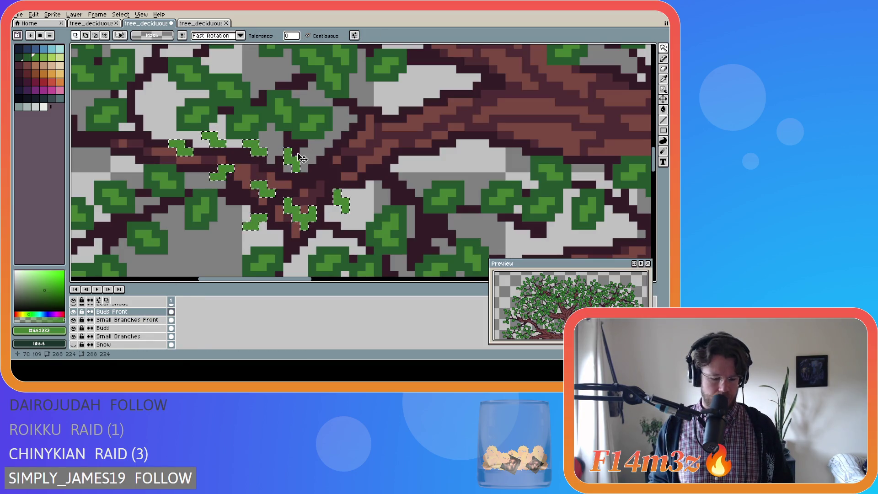
key(ctrl+d)
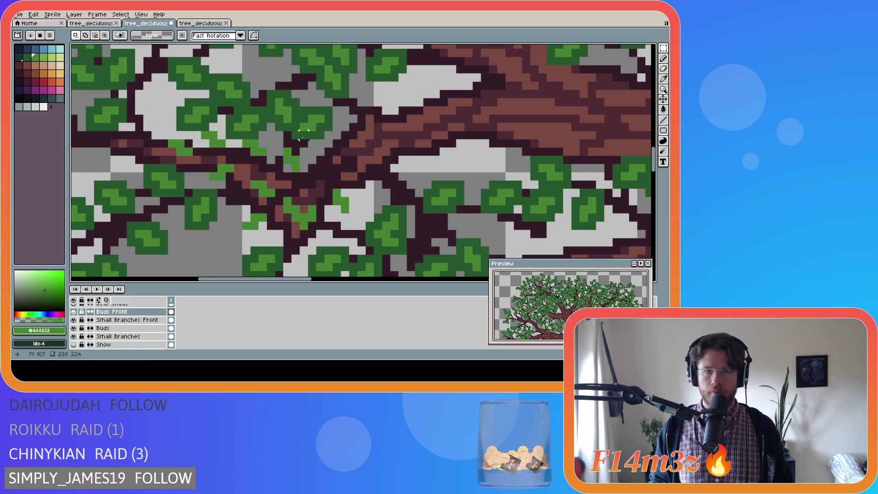
Fill gaps between the leaves and branches with dark green #25562e, then save.
alt+click(302, 142)
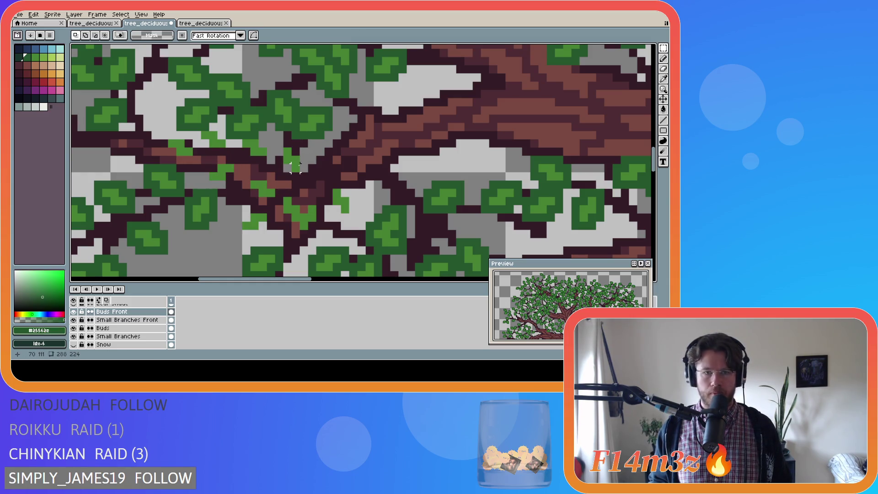
key(b)
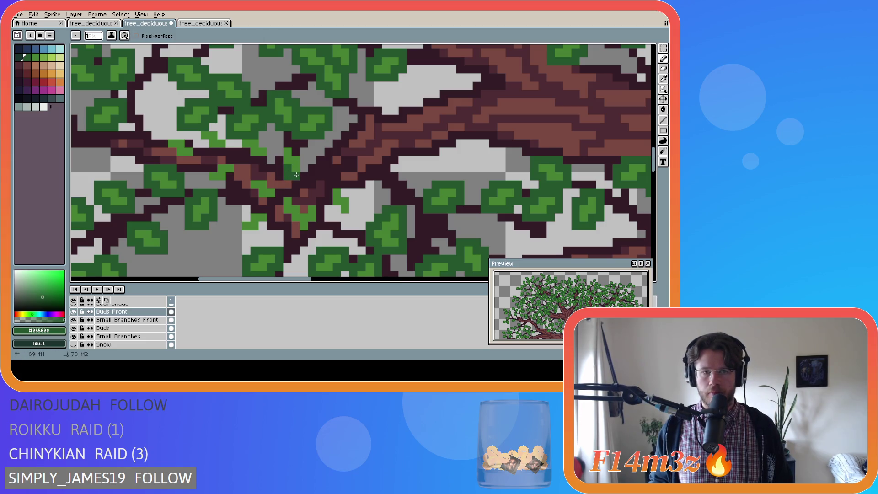
click(283, 144)
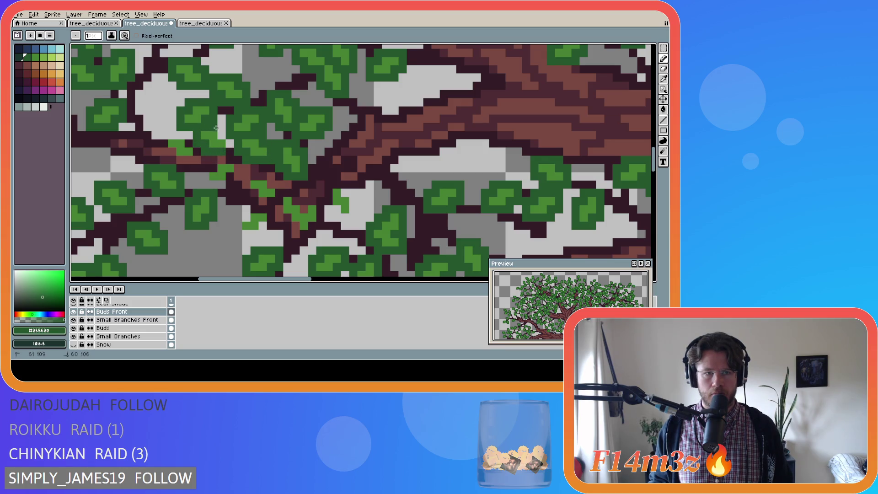
mouse_move(196, 154)
mouse_down()
mouse_move(171, 155)
mouse_move(176, 135)
mouse_move(191, 135)
mouse_move(191, 146)
mouse_up()
mouse_move(210, 180)
mouse_down()
mouse_move(229, 179)
mouse_move(231, 161)
mouse_move(203, 168)
mouse_up()
mouse_move(245, 200)
mouse_down()
mouse_move(250, 185)
mouse_move(263, 202)
mouse_move(278, 199)
mouse_move(277, 186)
mouse_move(254, 176)
mouse_move(247, 209)
mouse_up()
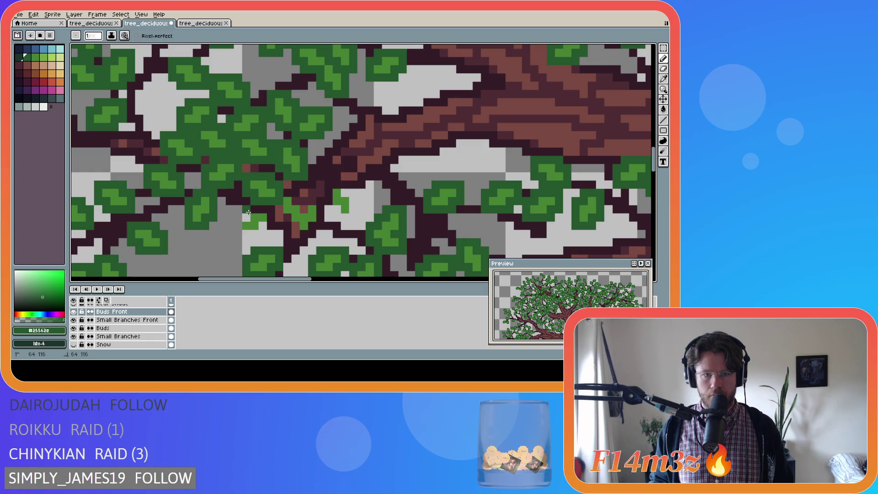
drag(240, 231, 242, 218)
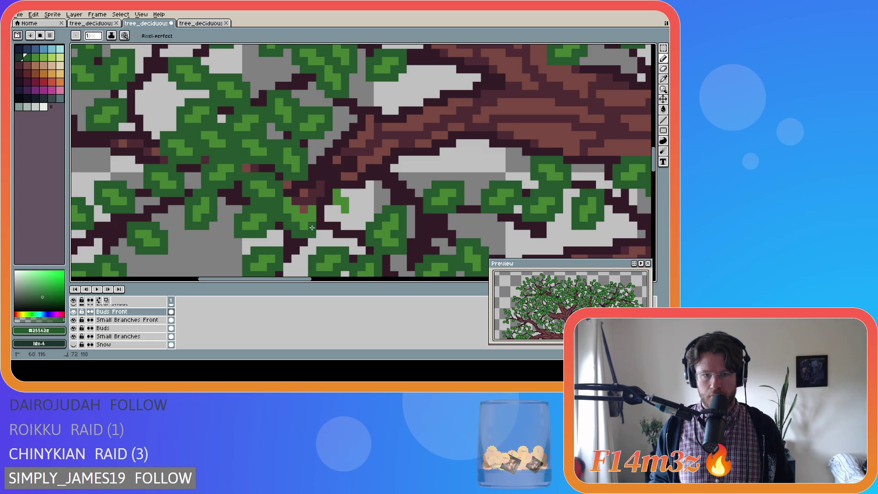
mouse_move(319, 214)
mouse_down()
mouse_move(313, 200)
mouse_move(297, 201)
mouse_move(339, 218)
mouse_move(353, 208)
mouse_move(350, 194)
mouse_up()
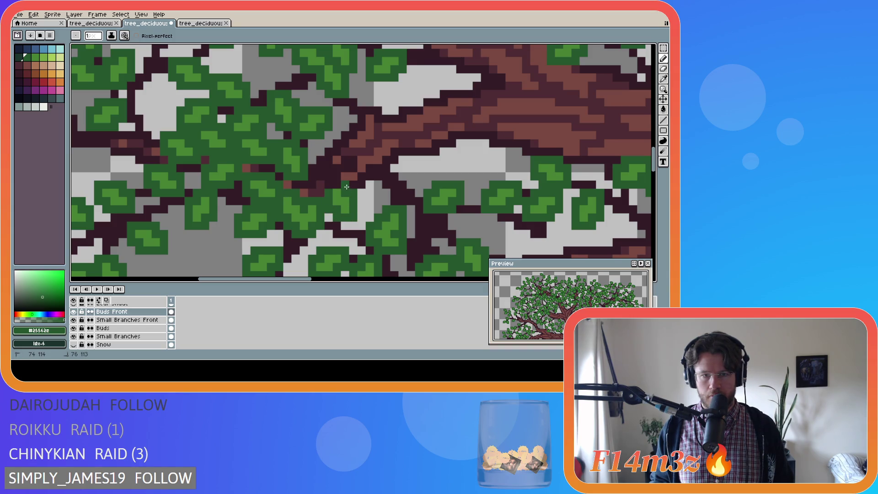
key(ctrl+s)
scroll(281, 216, down, 2)
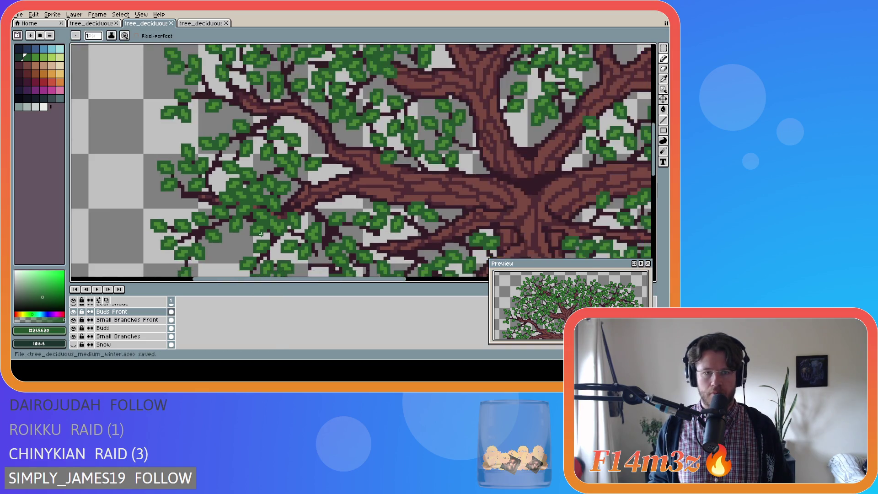
scroll(243, 254, down, 3)
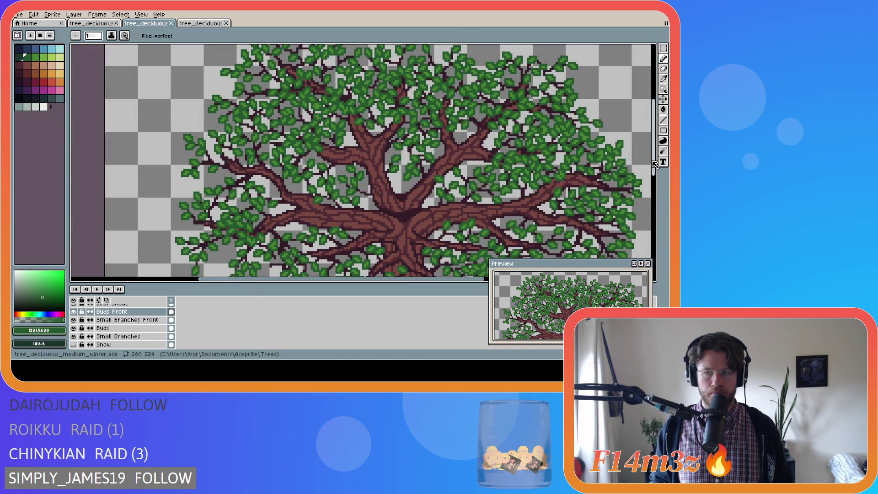
scroll(294, 224, down, 3)
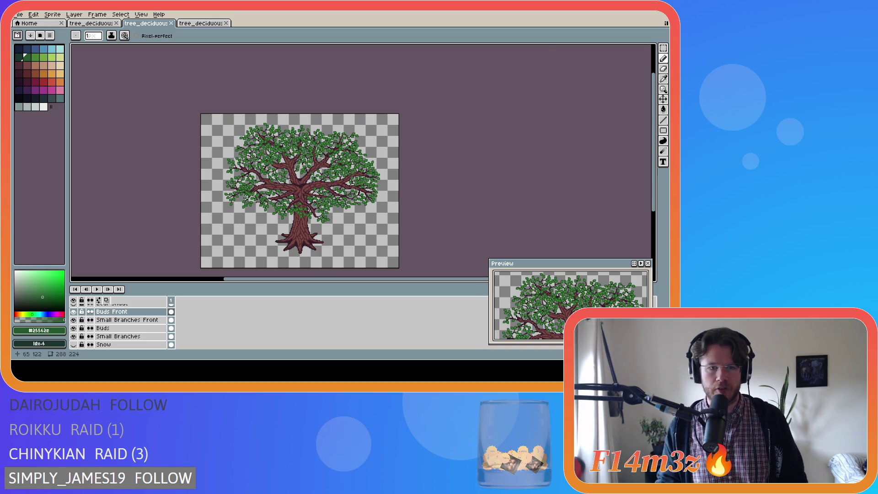
scroll(245, 195, up, 5)
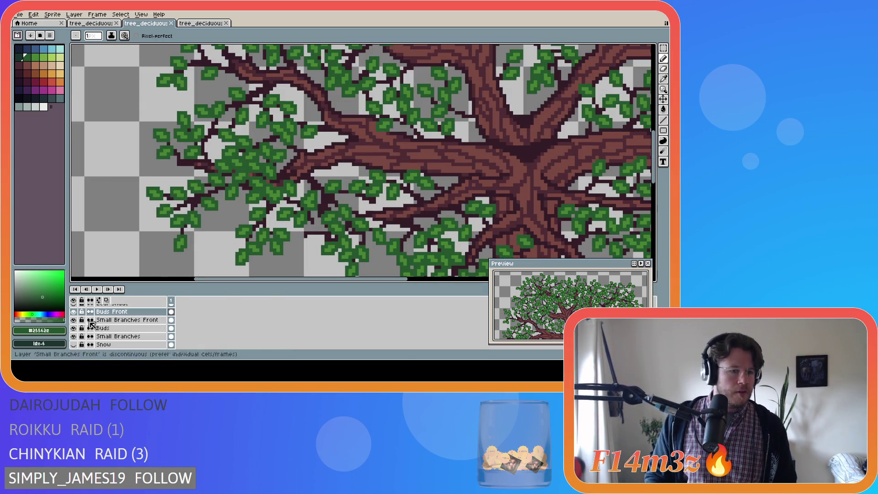
scroll(91, 328, up, 2)
click(74, 328)
click(74, 329)
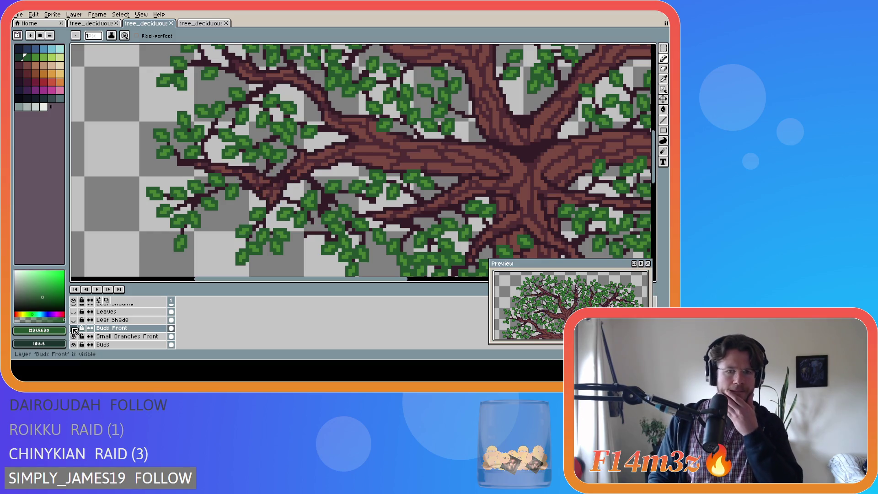
click(74, 328)
click(74, 328)
click(74, 328)
scroll(75, 331, down, 5)
click(74, 328)
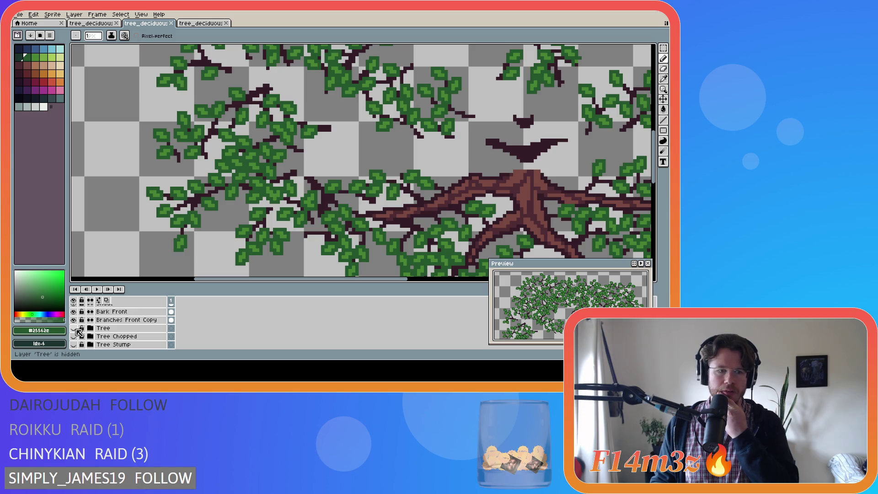
click(79, 330)
scroll(80, 329, up, 3)
click(83, 328)
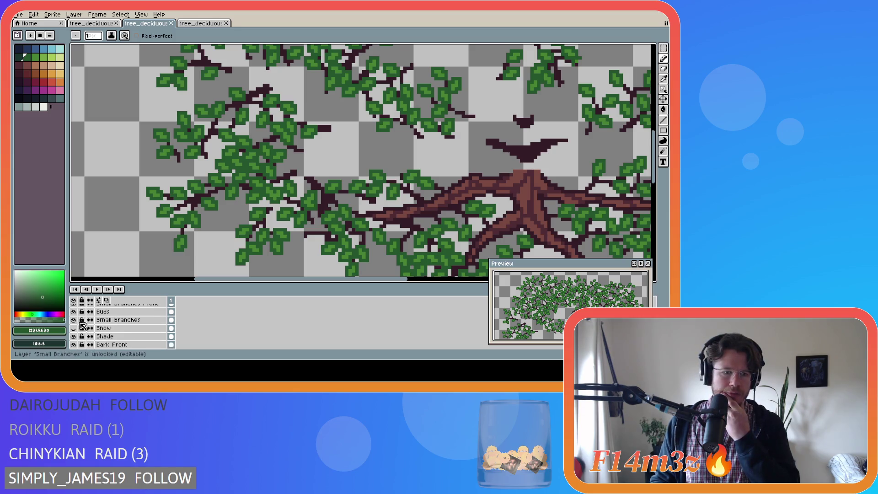
click(74, 320)
click(74, 320)
scroll(77, 323, up, 1)
scroll(77, 322, up, 1)
click(73, 312)
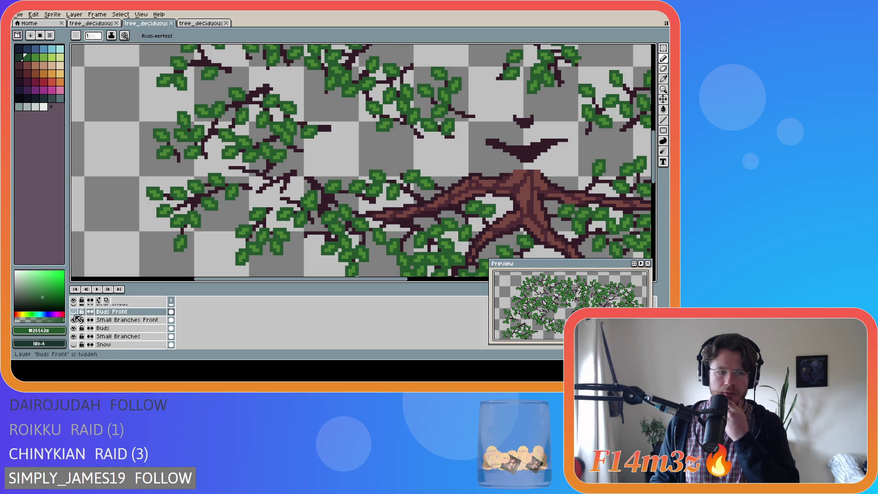
click(73, 328)
click(74, 336)
click(75, 312)
click(75, 312)
click(75, 312)
click(75, 312)
click(75, 312)
click(75, 312)
click(75, 312)
click(75, 312)
click(75, 312)
click(75, 313)
click(75, 312)
click(75, 312)
click(75, 312)
click(75, 312)
click(75, 312)
click(75, 312)
click(75, 312)
click(74, 328)
click(73, 336)
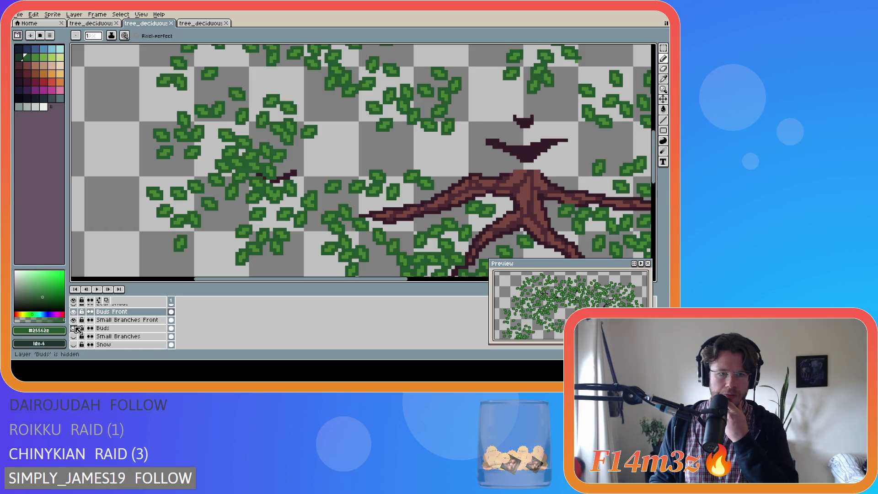
scroll(120, 321, down, 3)
click(73, 336)
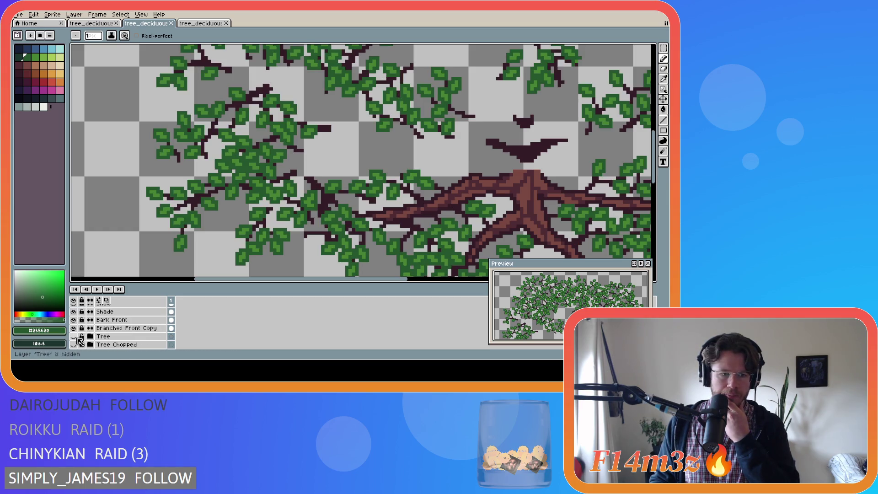
scroll(231, 220, down, 1)
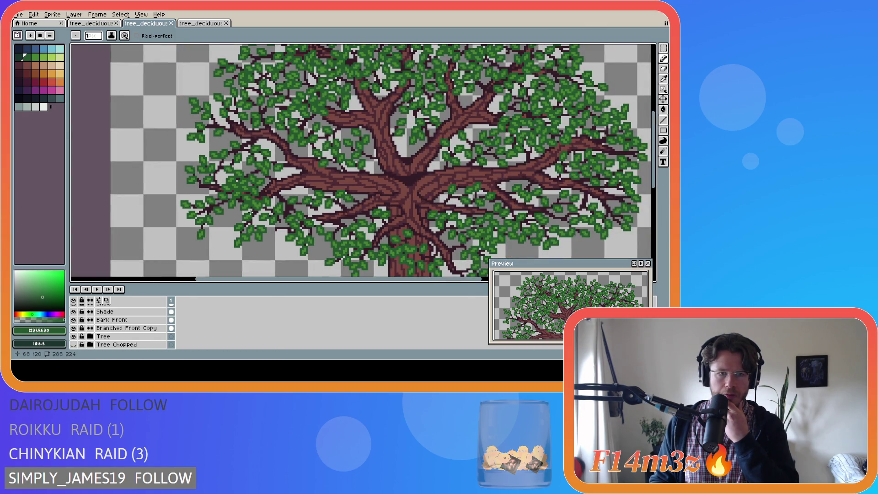
scroll(250, 211, up, 2)
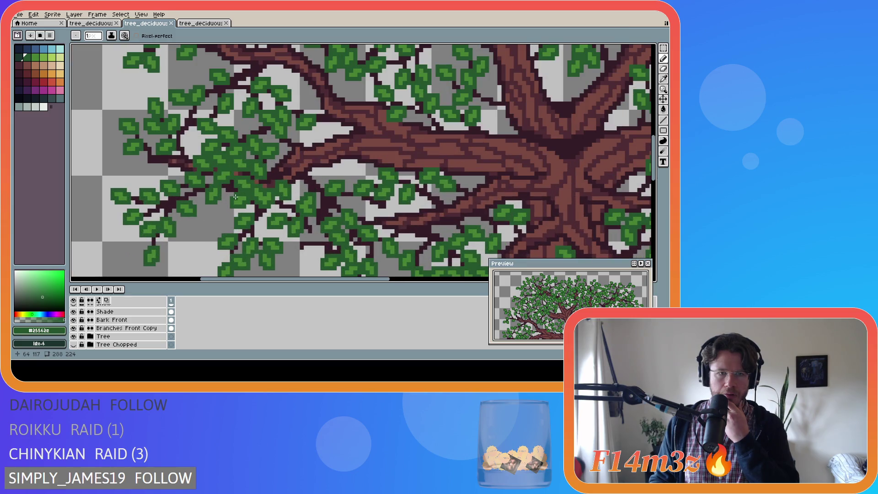
scroll(217, 154, down, 3)
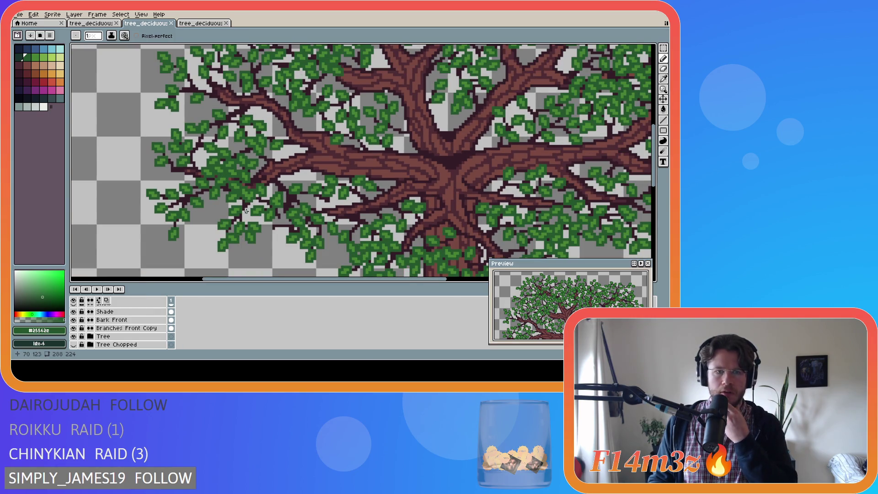
scroll(219, 173, up, 2)
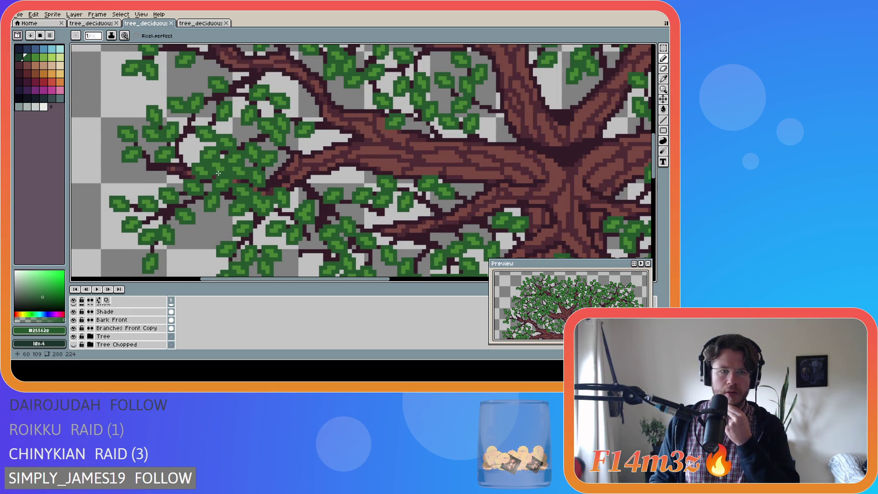
scroll(218, 173, down, 2)
scroll(220, 174, up, 4)
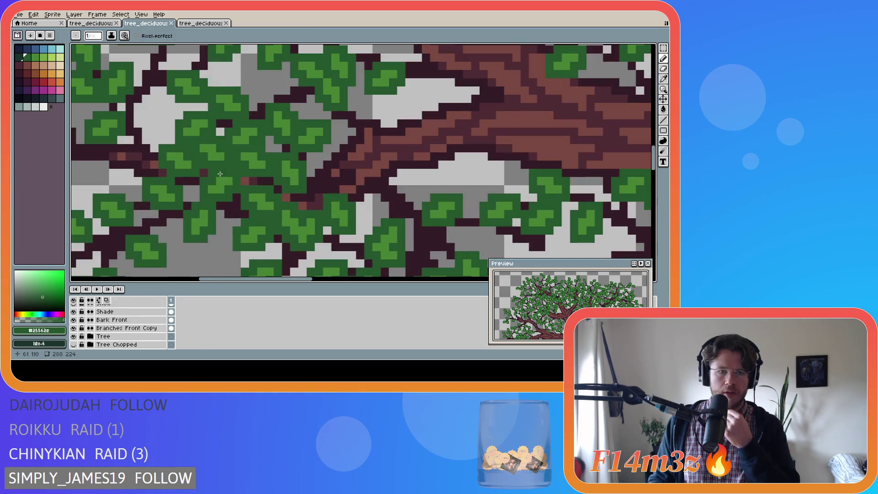
Erase the stray green bud pixels on Buds Front to reveal the branch.
key(e)
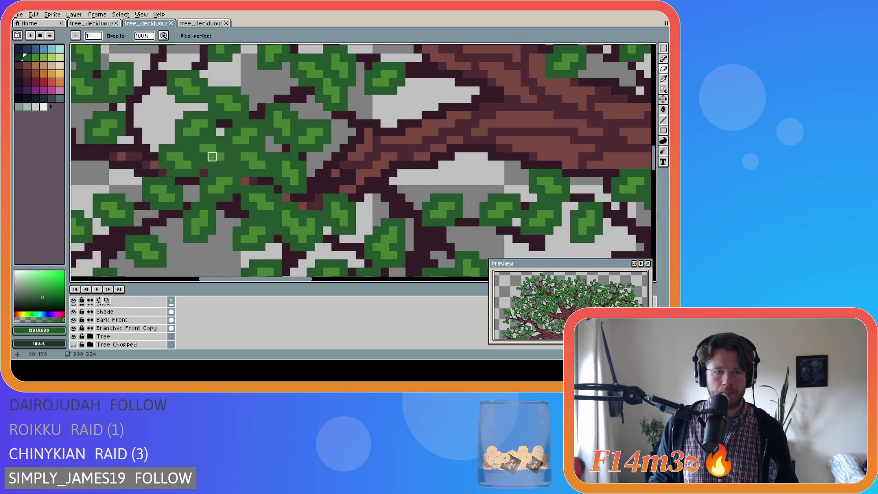
scroll(129, 325, down, 3)
click(128, 320)
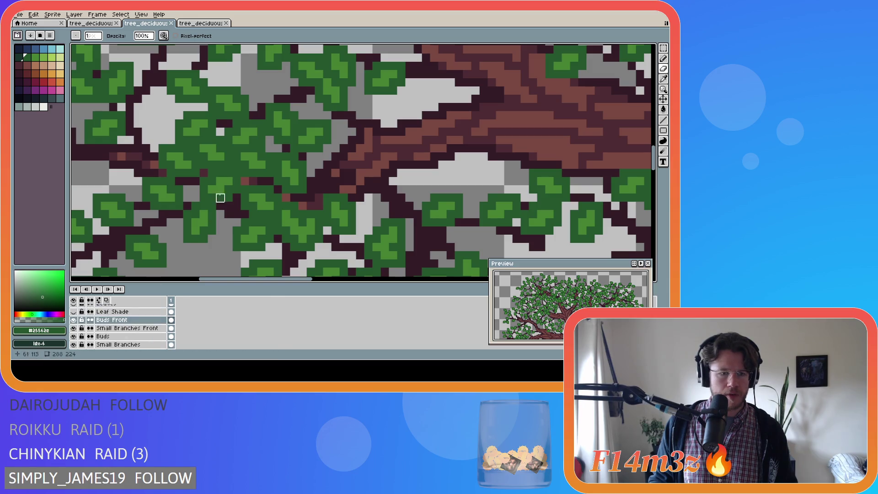
drag(212, 157, 195, 149)
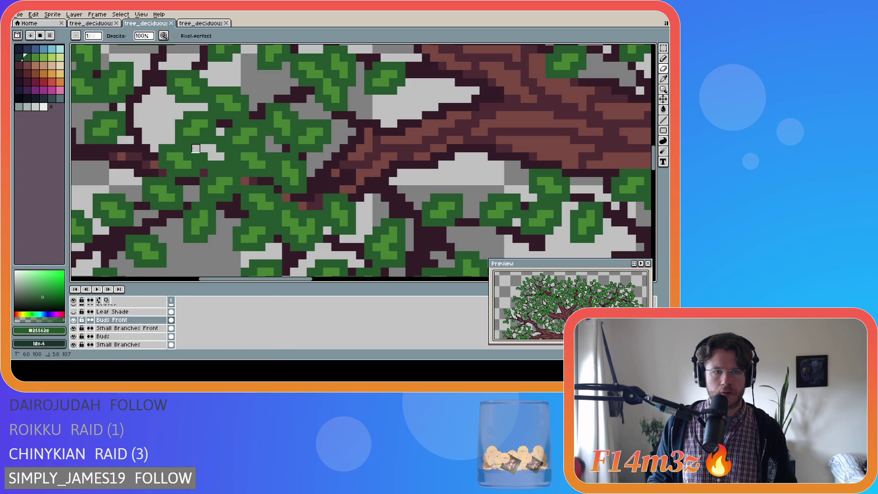
click(213, 140)
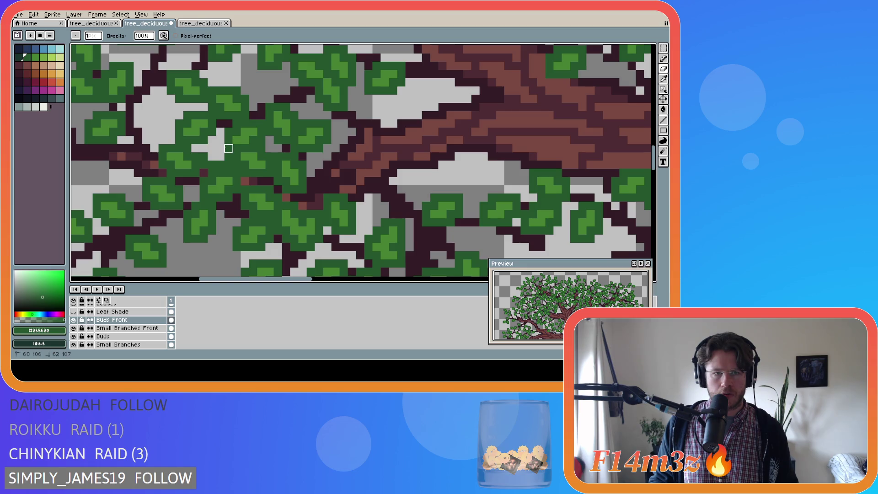
drag(229, 157, 204, 165)
Save the tree file and zoom out.
key(ctrl+s)
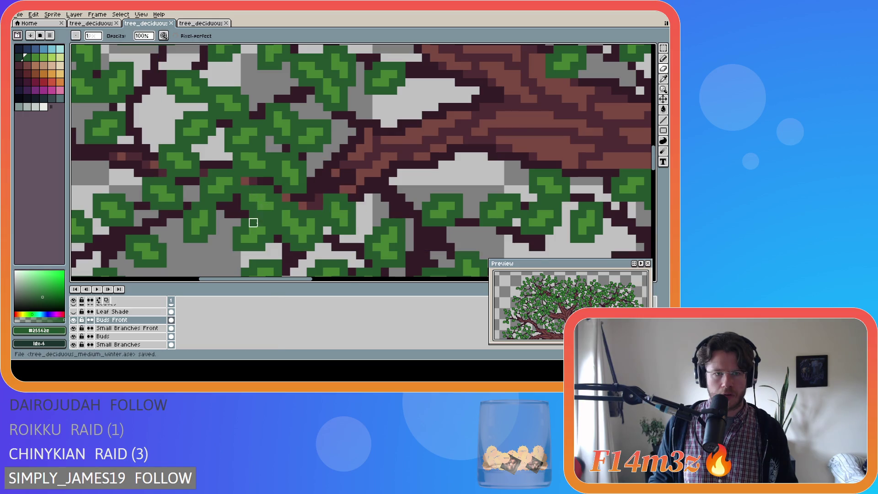
scroll(250, 218, down, 4)
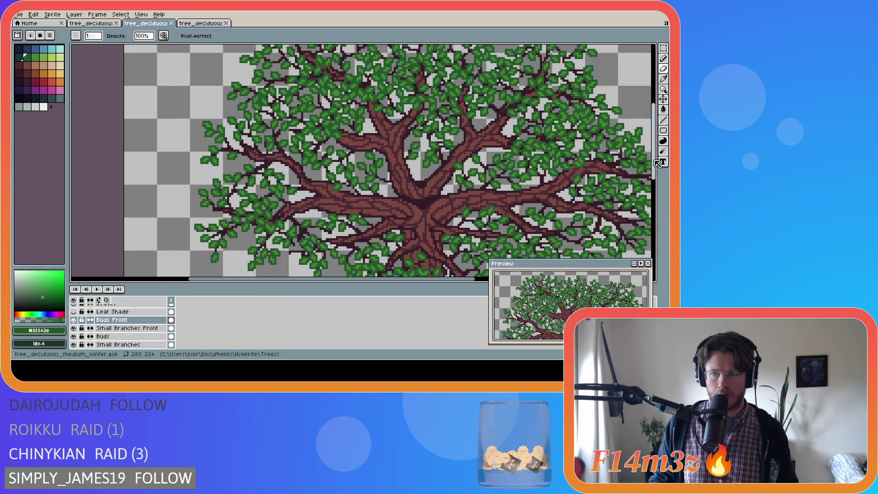
scroll(521, 174, down, 2)
scroll(440, 274, down, 3)
drag(66, 145, 118, 145)
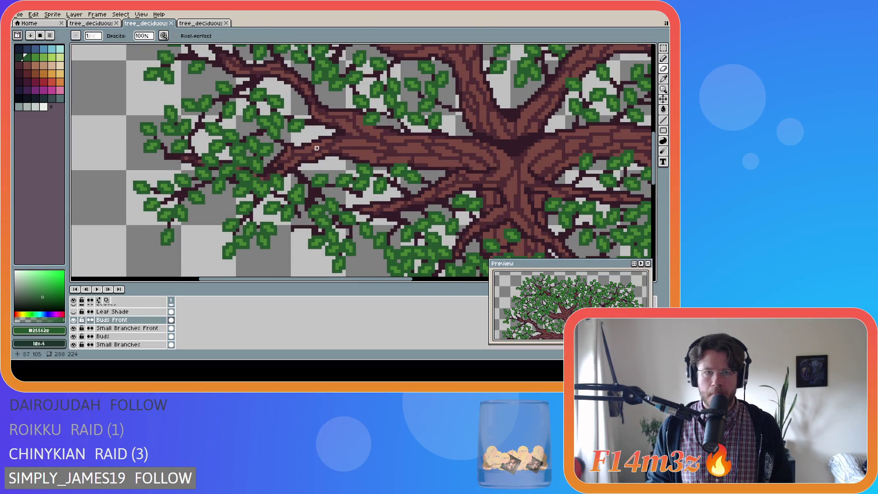
Draw a short dark branch line on Small Branches Front in the eyedropped branch colour, and save.
alt+click(307, 169)
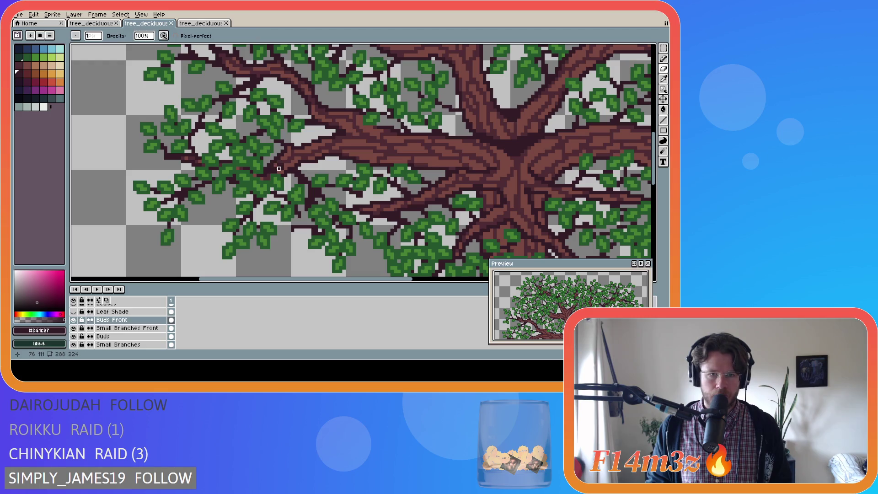
click(128, 328)
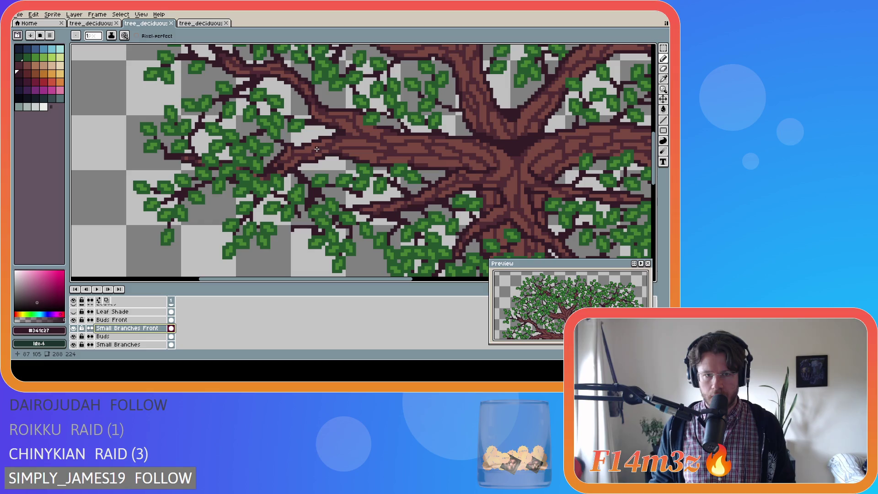
click(318, 149)
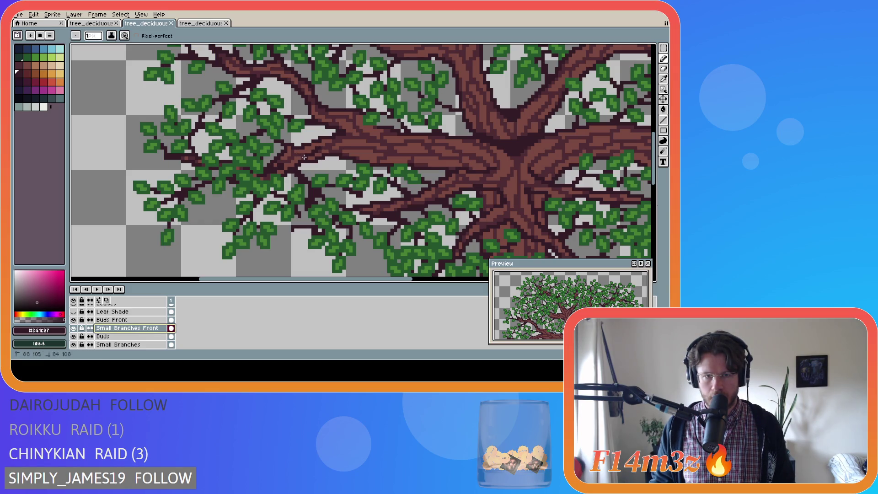
shift+click(297, 157)
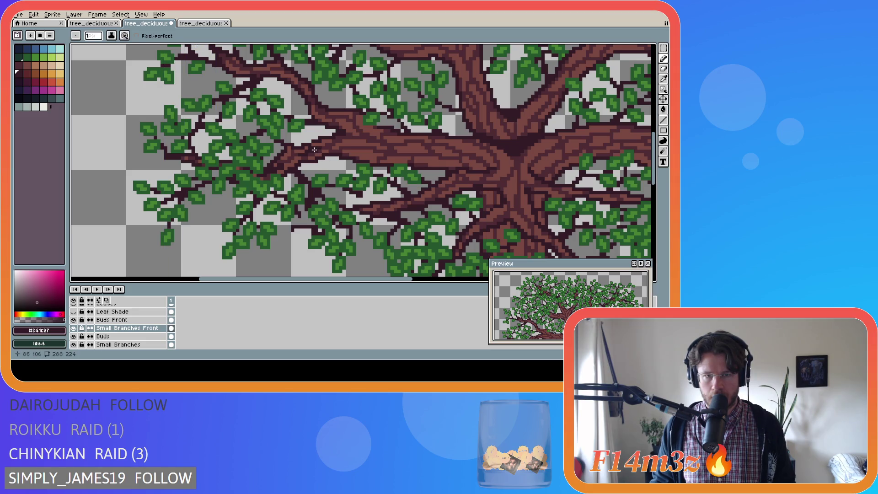
key(ctrl)
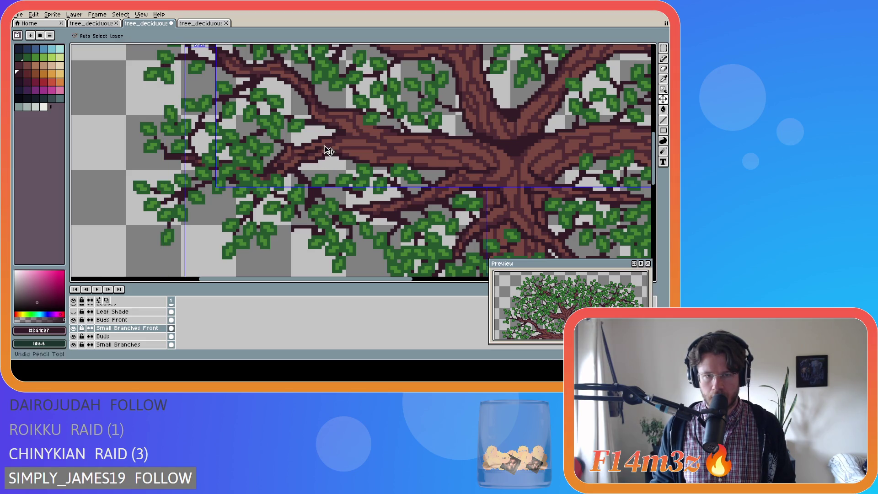
key(ctrl+s)
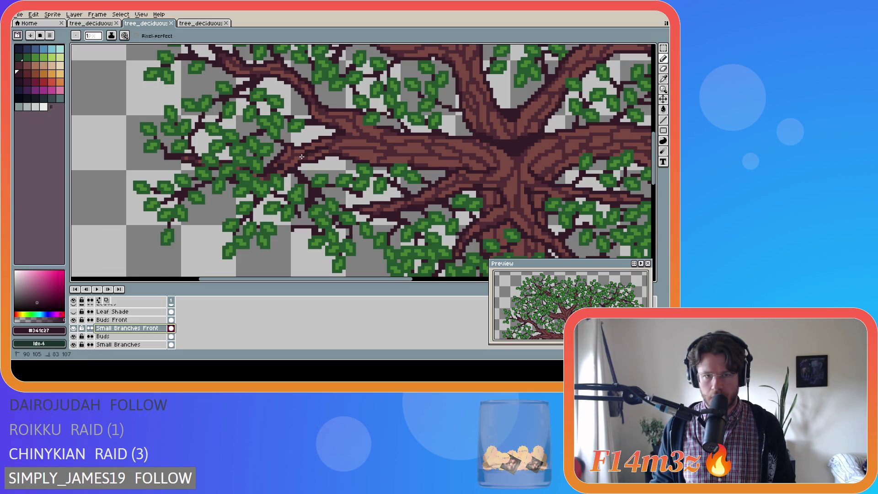
Undo and redo the last stroke, then extend the front branch with two more short lines.
key(ctrl+z)
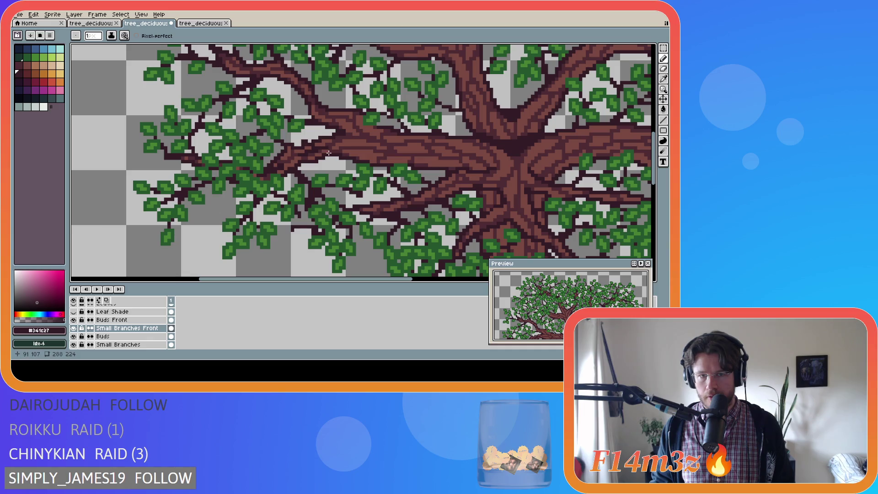
key(ctrl+s)
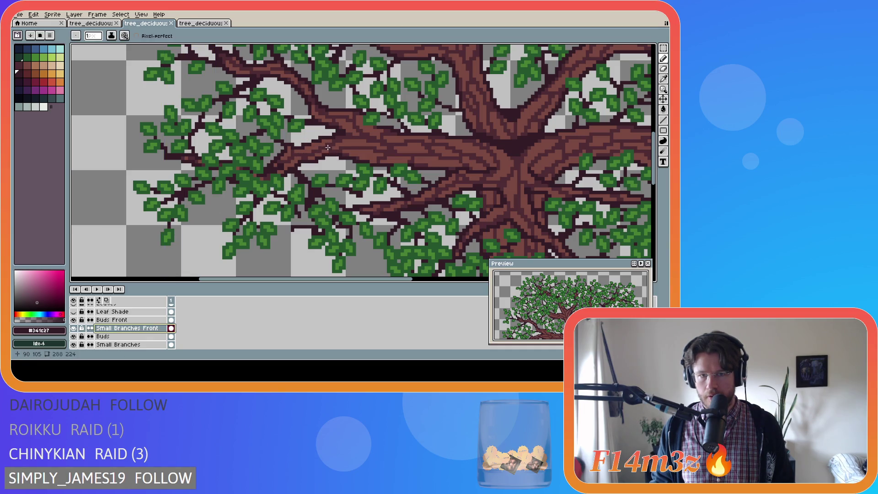
key(ctrl+y)
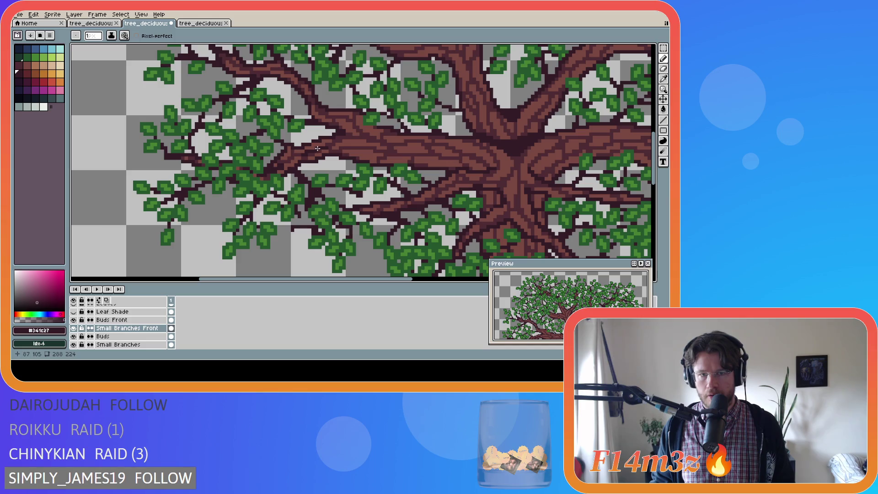
click(316, 149)
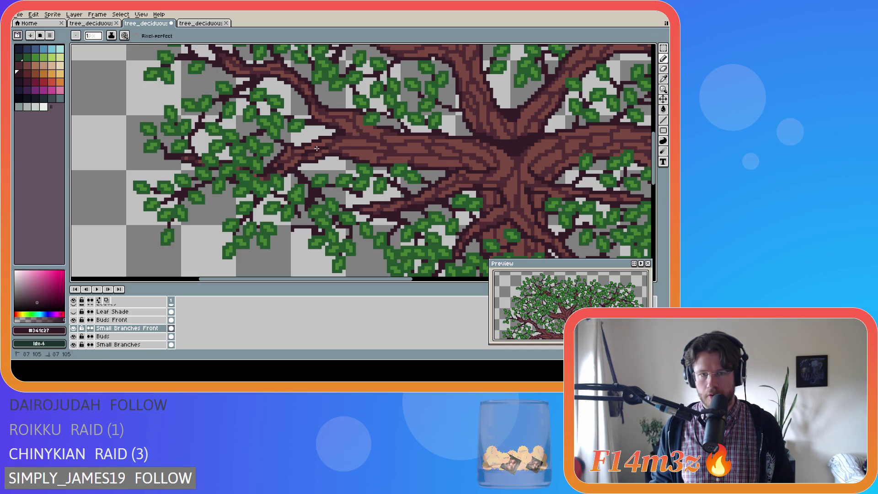
drag(325, 159, 300, 141)
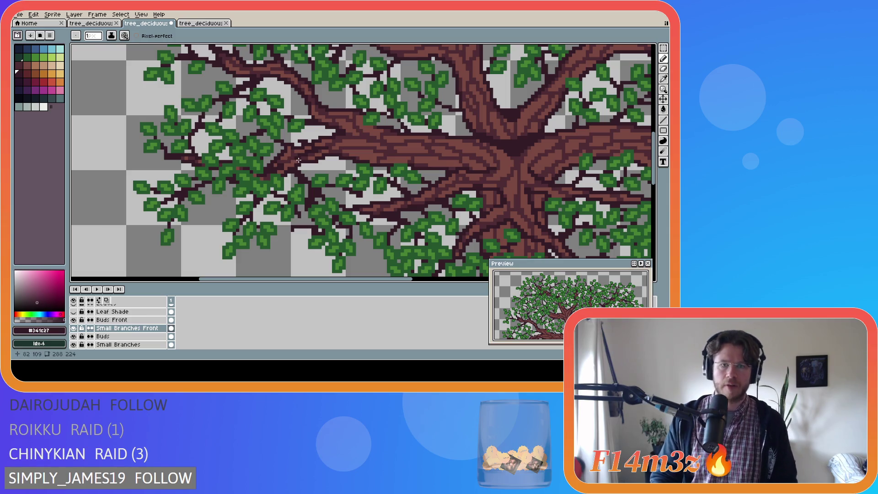
drag(295, 158, 291, 158)
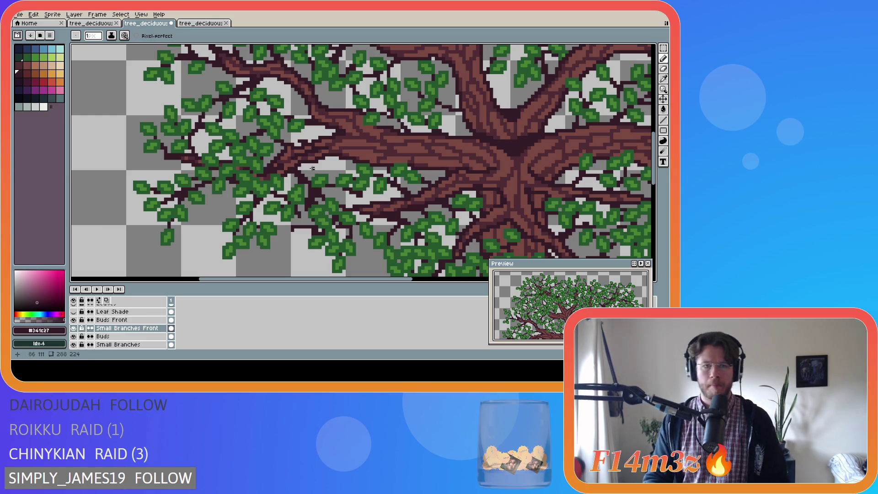
key(b)
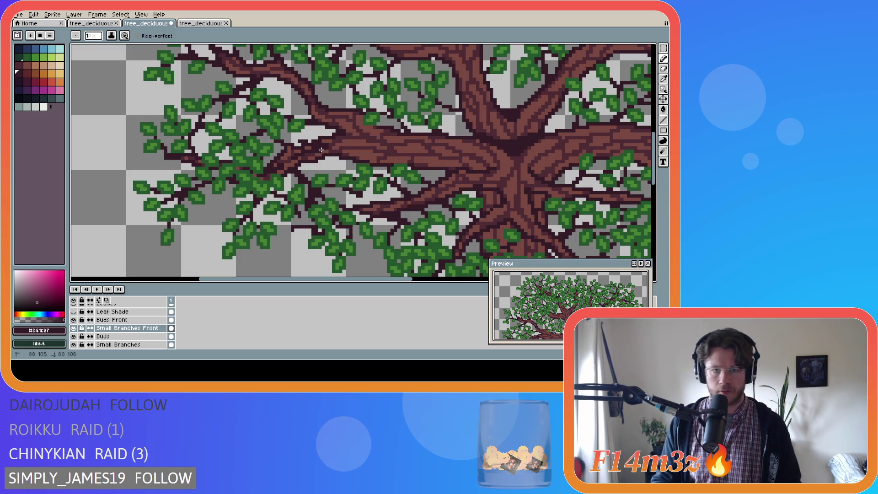
key(v)
key(b)
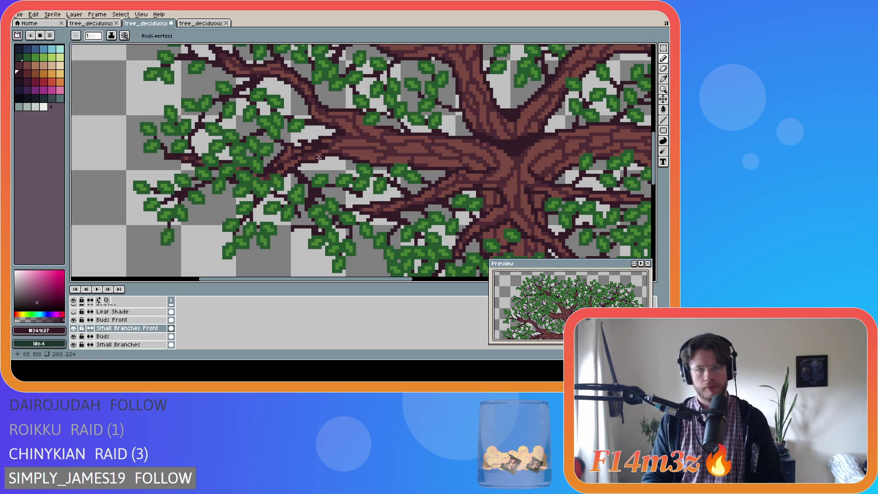
key(ctrl)
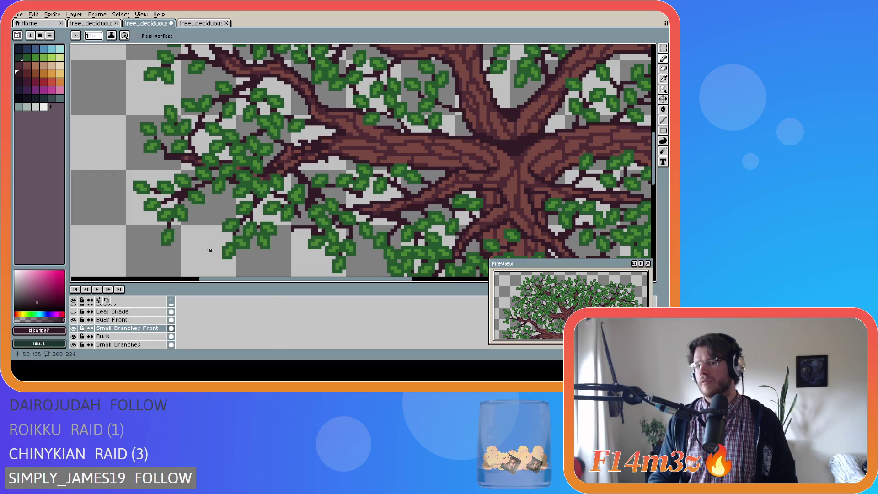
scroll(85, 338, down, 5)
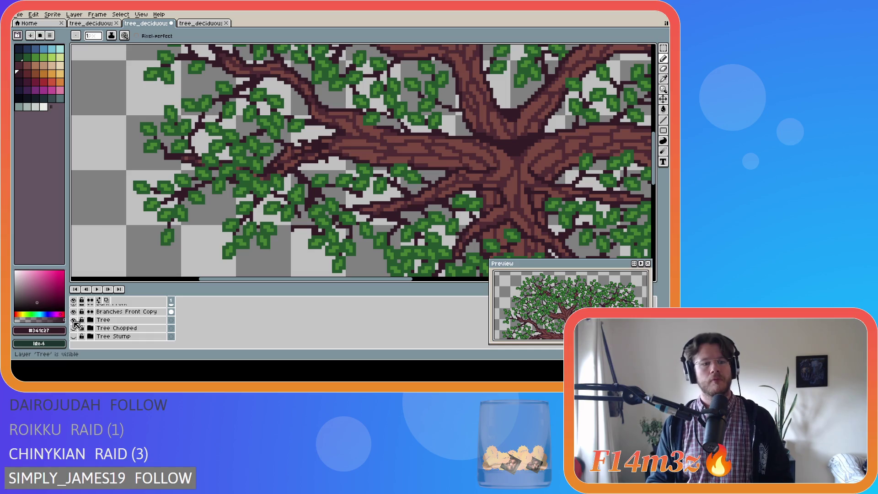
Hide the Tree layer to view the front branches alone.
click(73, 320)
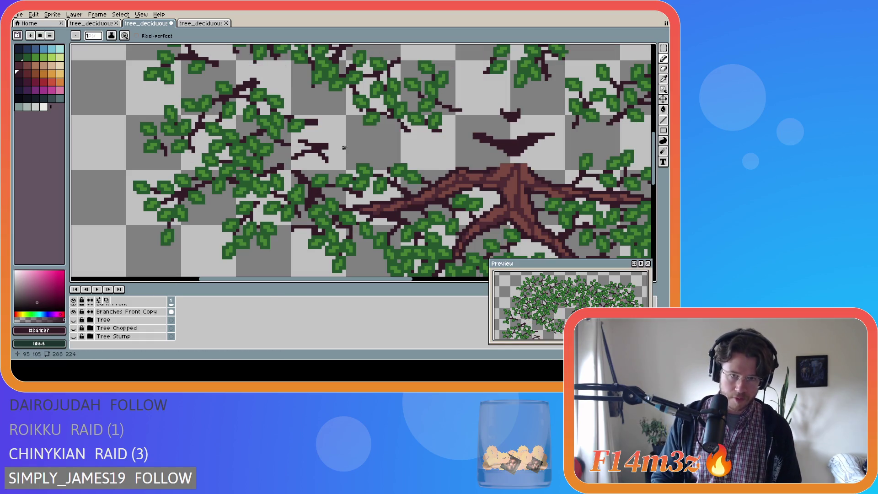
key(b)
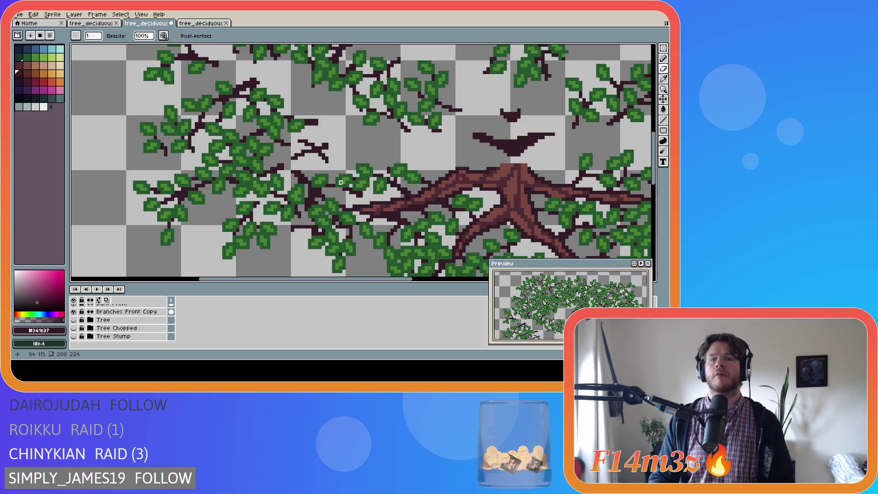
key(e)
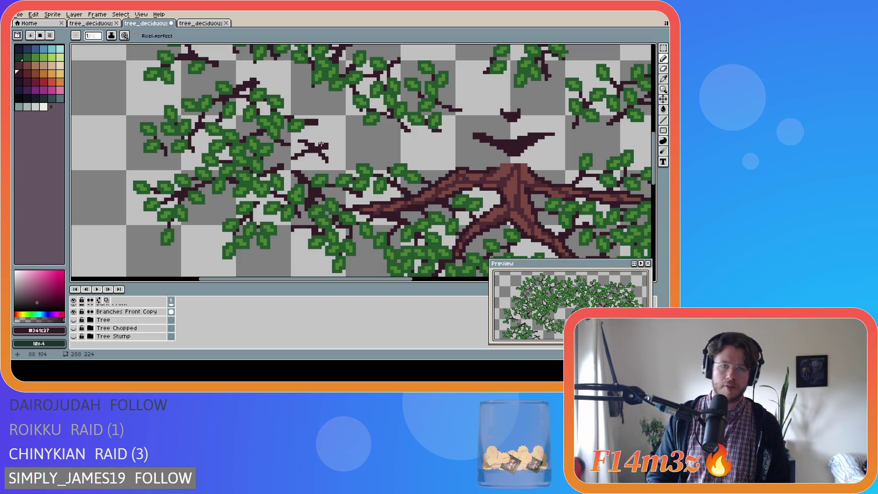
key(ctrl)
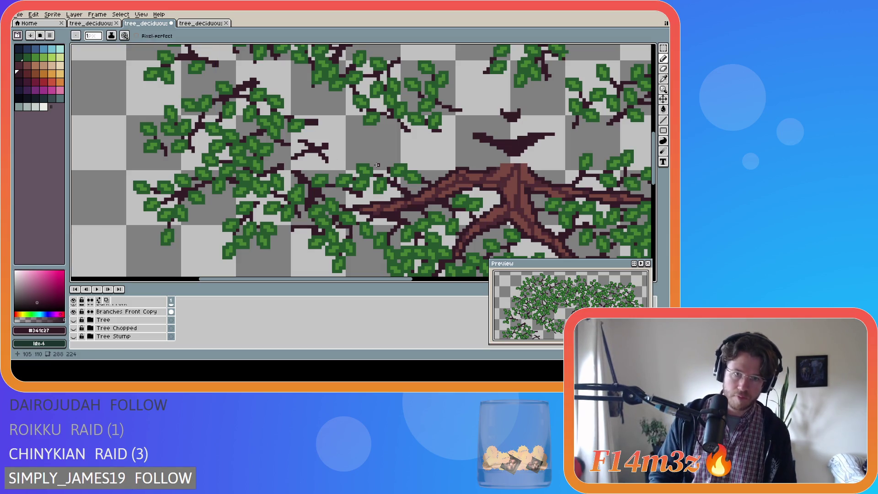
key(ctrl)
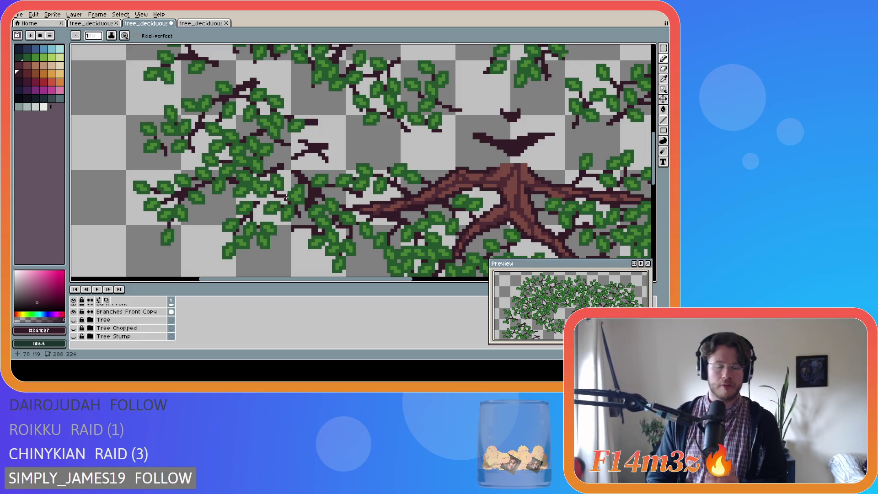
scroll(286, 197, down, 2)
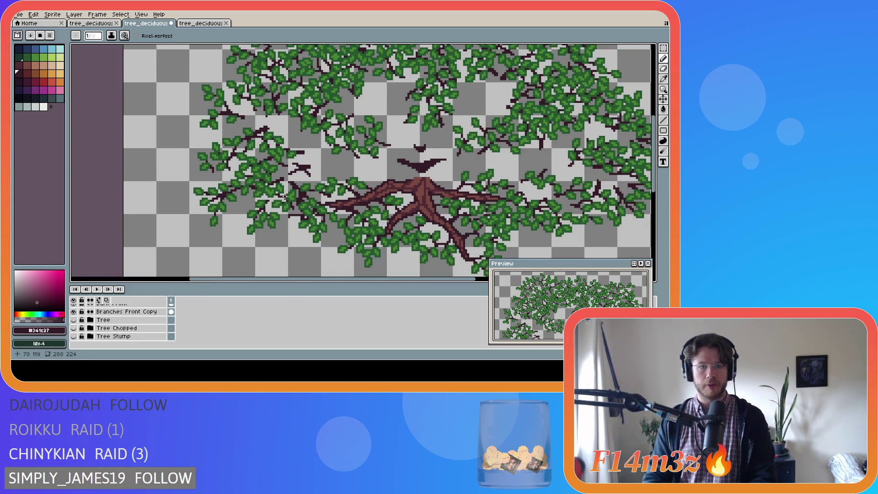
Toggle the Tree layer to compare, then make Buds Front the active layer.
click(73, 320)
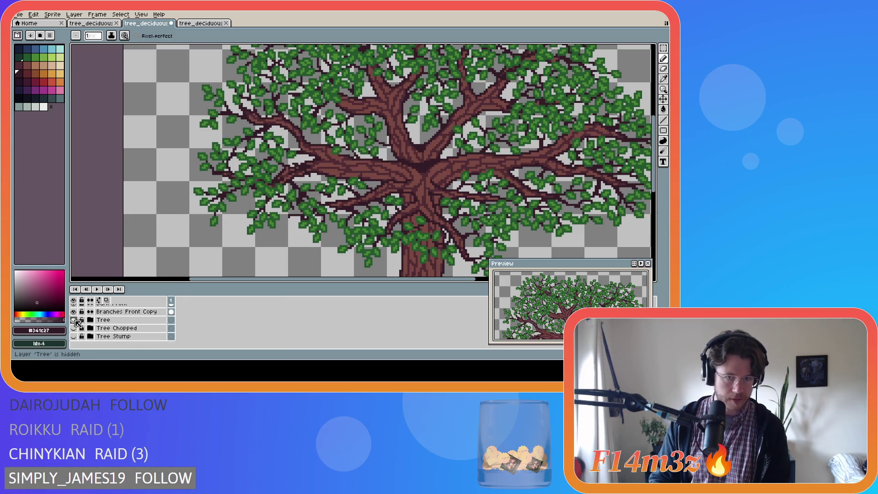
click(73, 320)
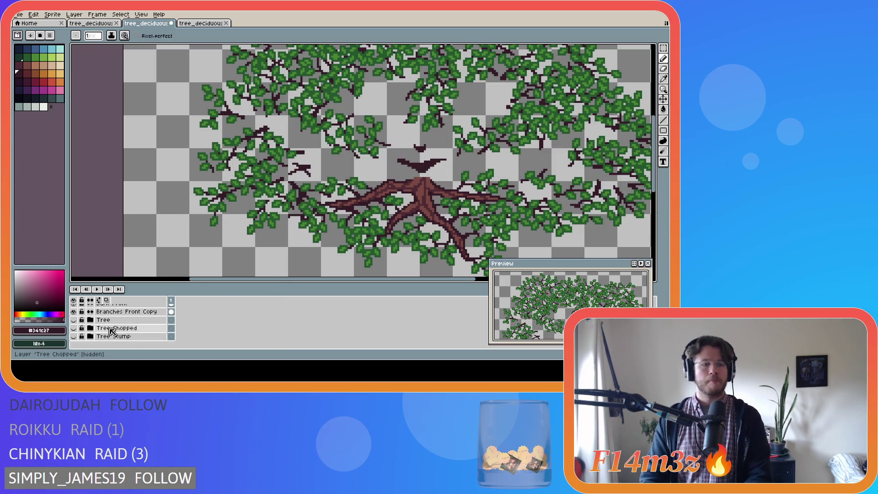
scroll(156, 338, up, 2)
scroll(156, 339, up, 3)
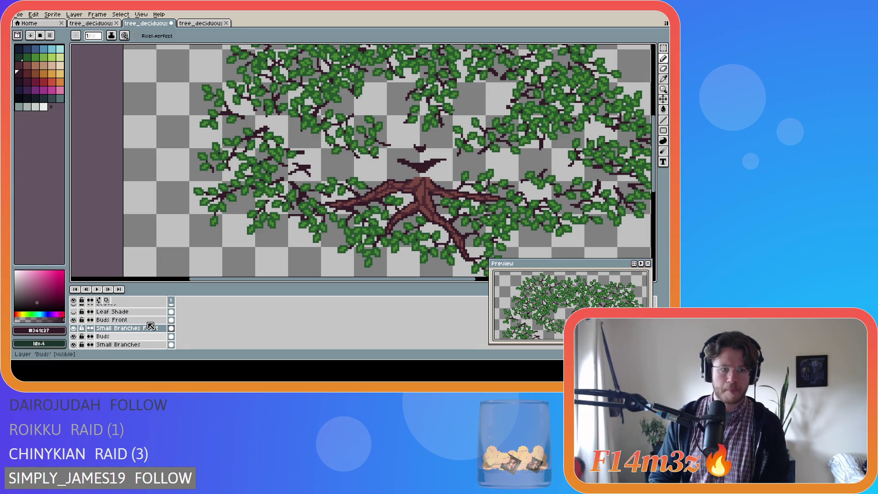
click(152, 320)
scroll(340, 223, up, 4)
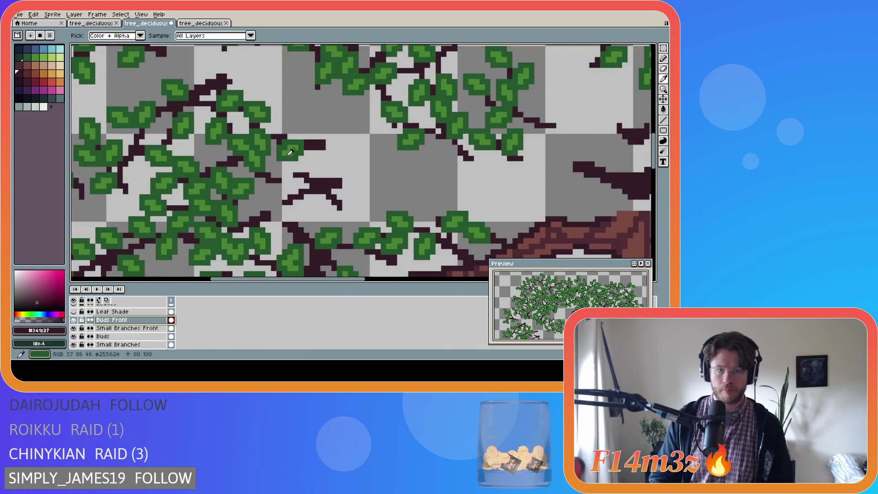
Pick the bud green and paint bud pixels and short diagonal buds at the front branch tips.
alt+click(340, 223)
click(340, 213)
click(345, 210)
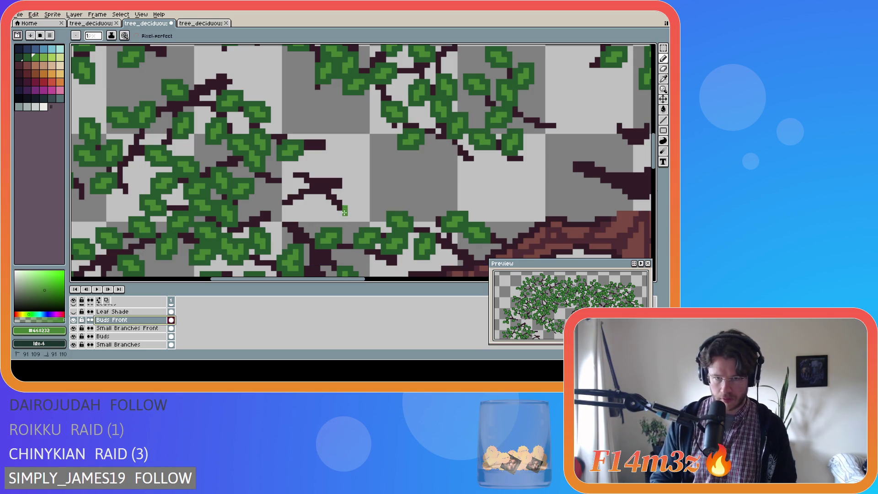
click(350, 216)
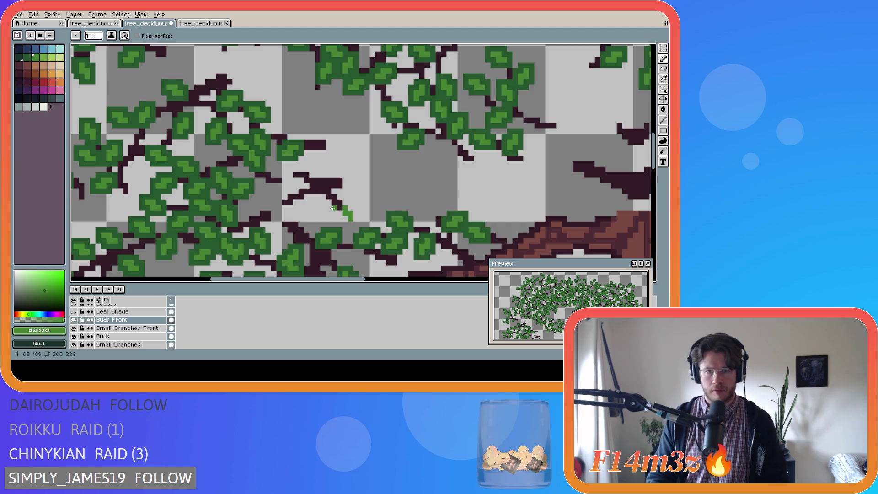
click(329, 206)
click(323, 210)
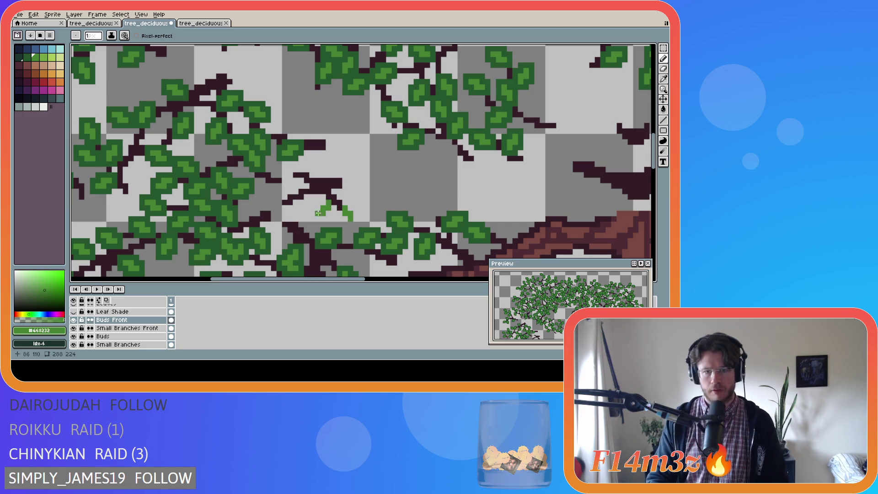
mouse_move(285, 209)
mouse_down()
mouse_move(291, 190)
mouse_move(284, 185)
mouse_move(295, 169)
mouse_move(286, 163)
mouse_up()
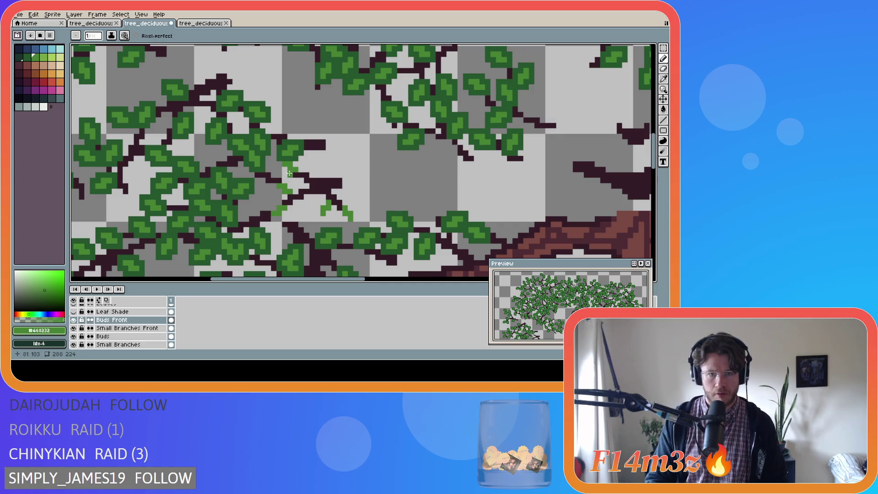
click(317, 176)
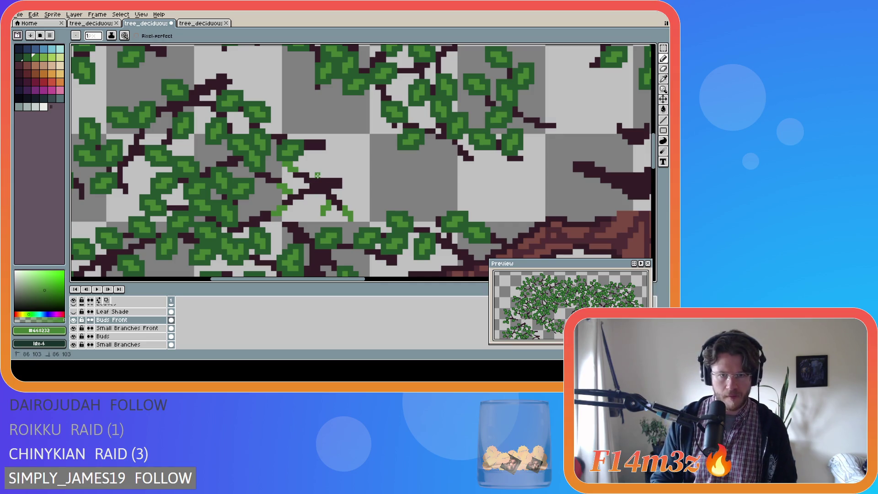
key(ctrl)
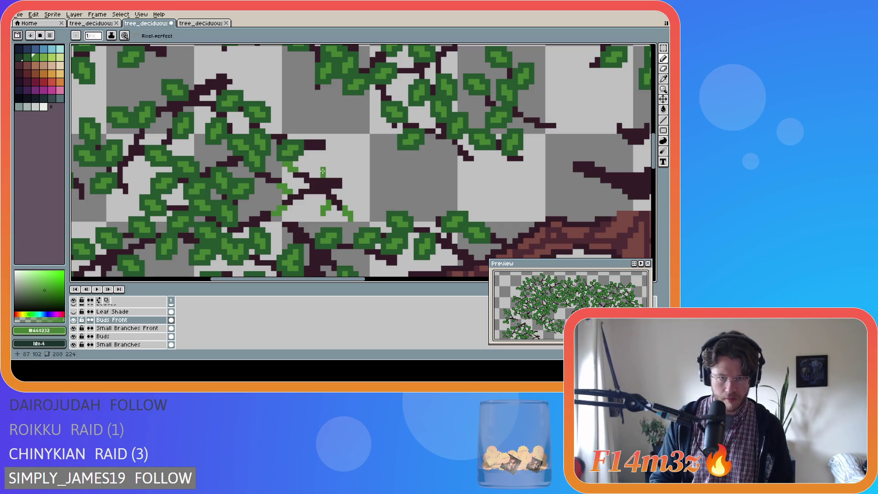
mouse_move(317, 163)
mouse_down()
mouse_move(324, 174)
mouse_move(302, 206)
mouse_up()
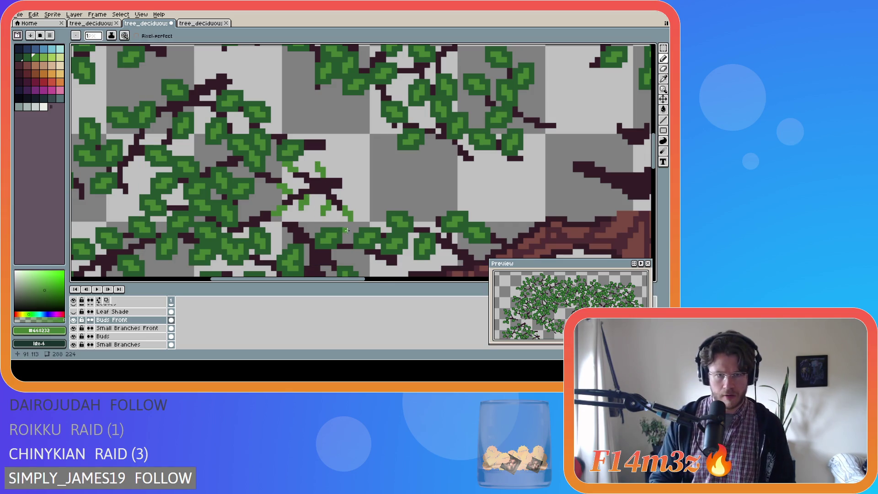
scroll(342, 236, down, 1)
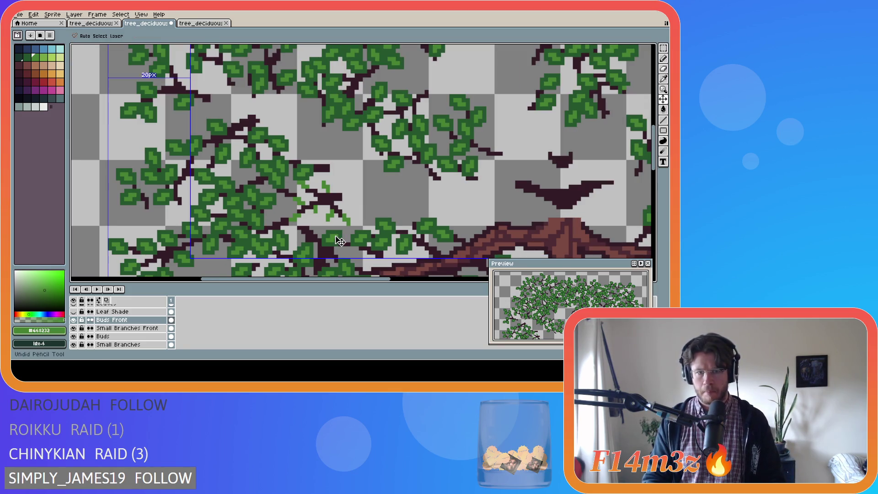
Paint another short bud on the front branch.
drag(314, 210, 316, 219)
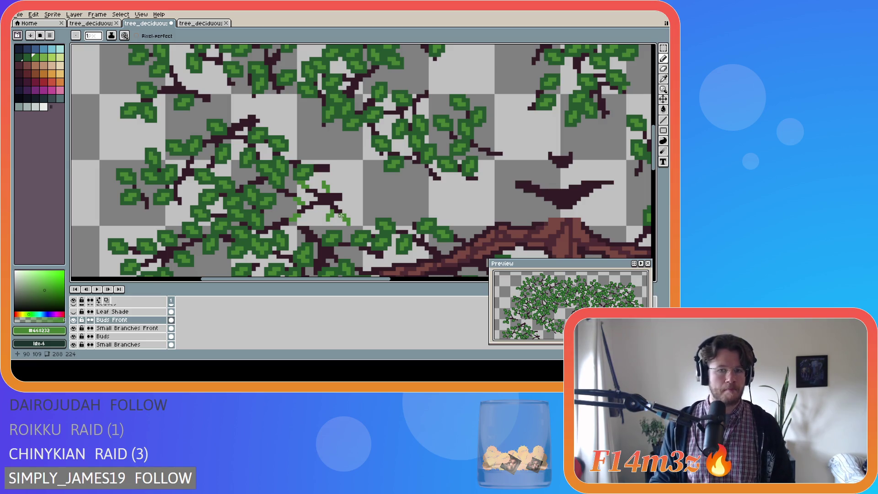
scroll(321, 202, down, 1)
scroll(80, 332, down, 3)
Briefly show the trunk to check the buds, then switch to Small Branches Front with the Eraser.
click(74, 345)
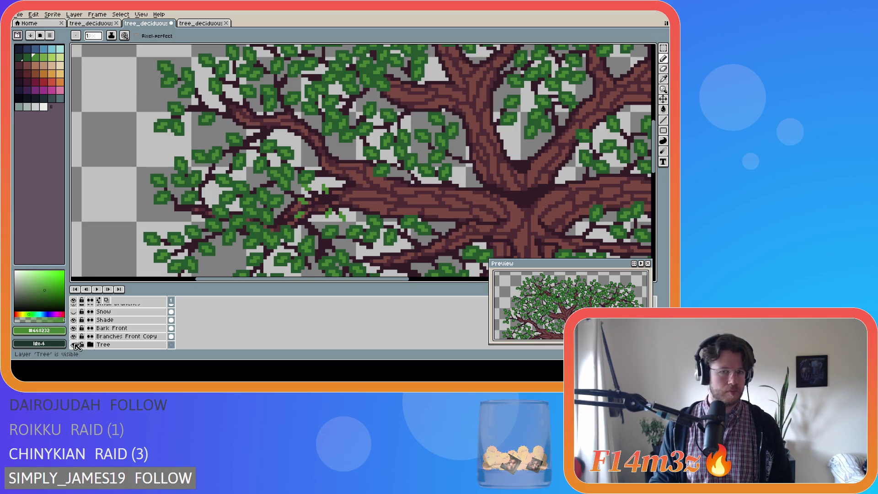
click(75, 345)
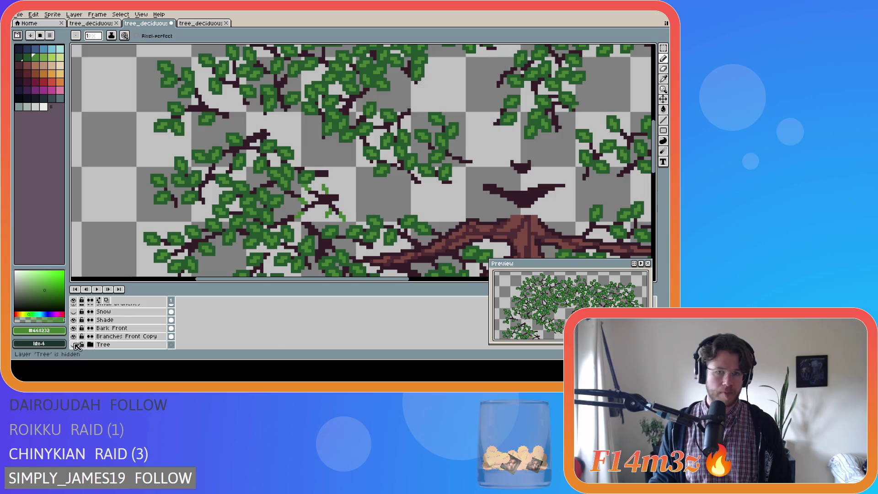
scroll(310, 192, up, 2)
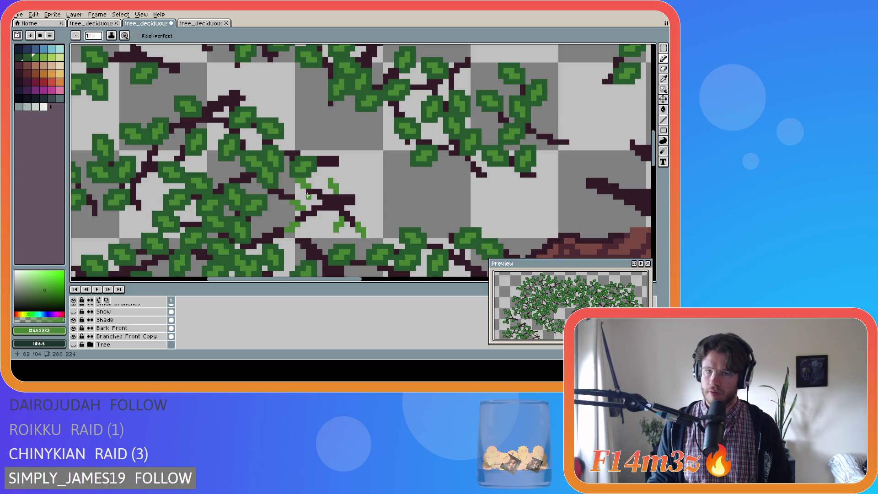
key(e)
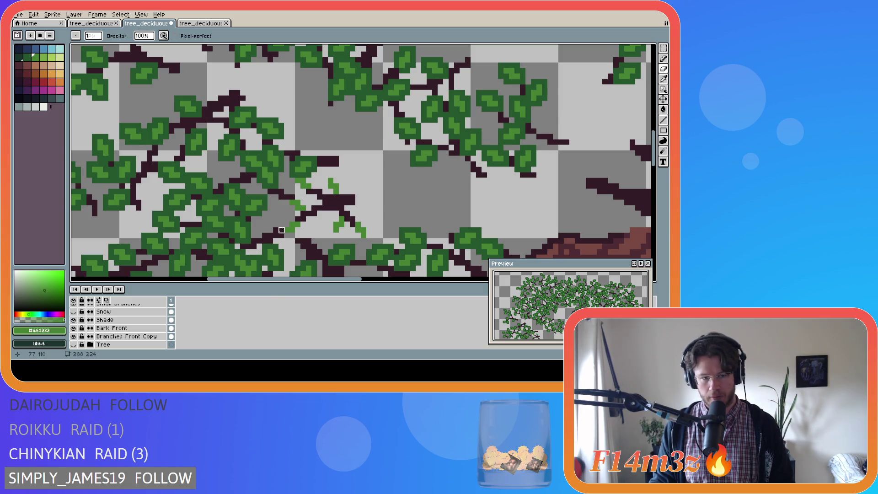
scroll(174, 338, up, 5)
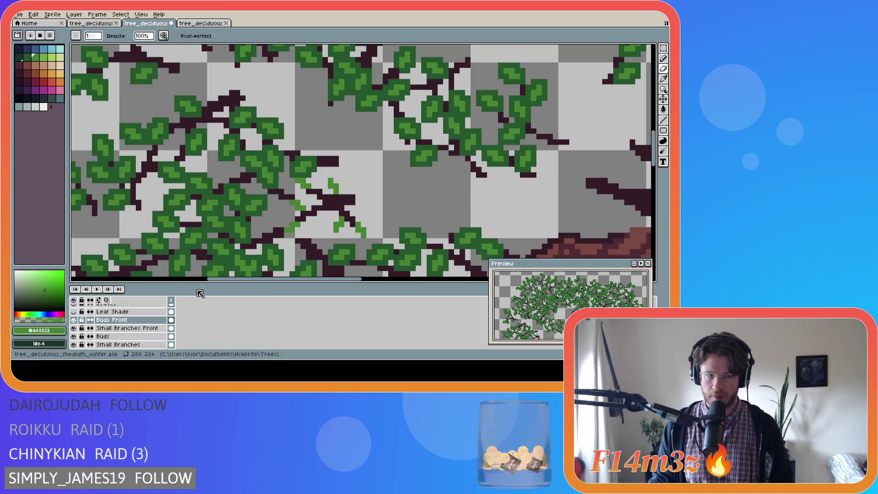
click(127, 328)
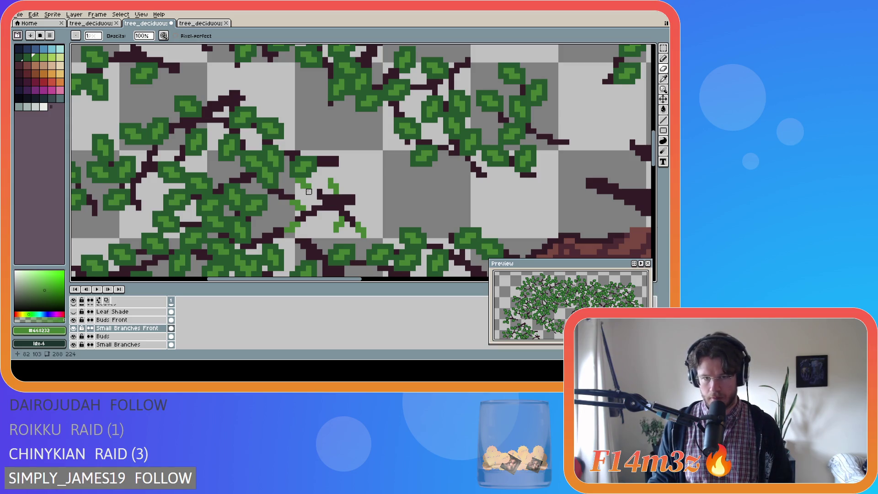
Marquee-select the small 3x2 bud patch on the front branch.
key(m)
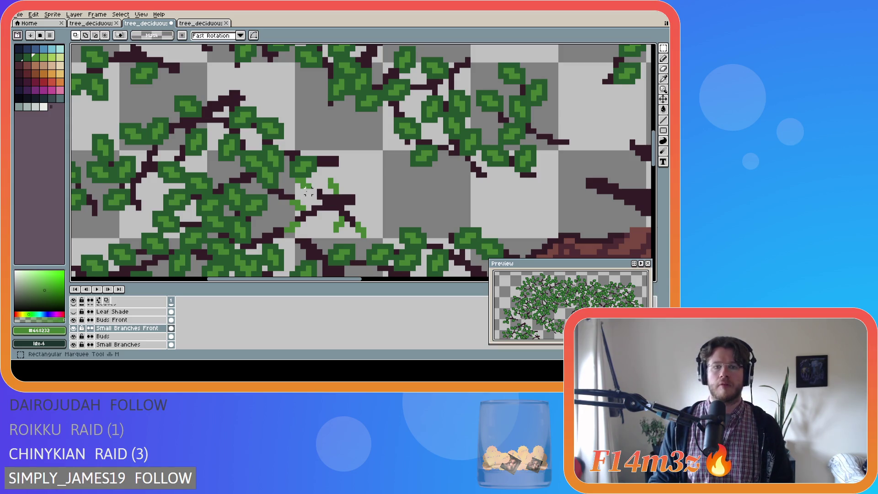
click(112, 320)
drag(293, 176, 319, 194)
click(369, 186)
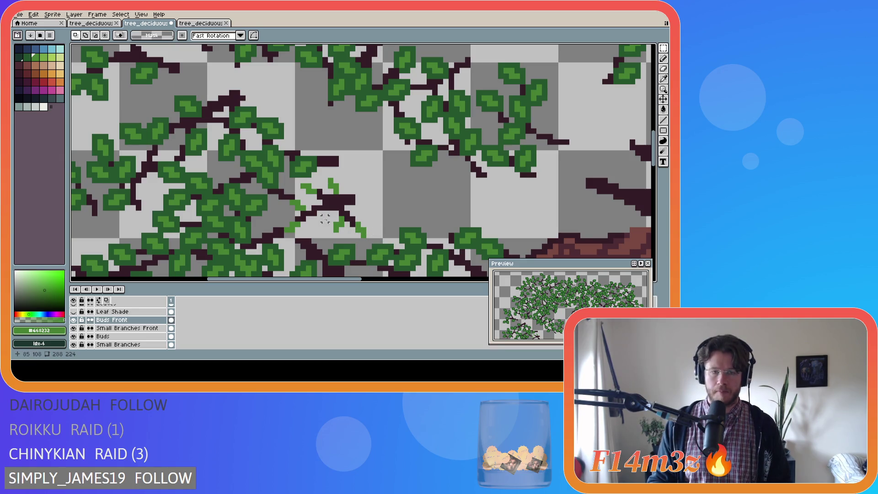
drag(293, 181, 314, 196)
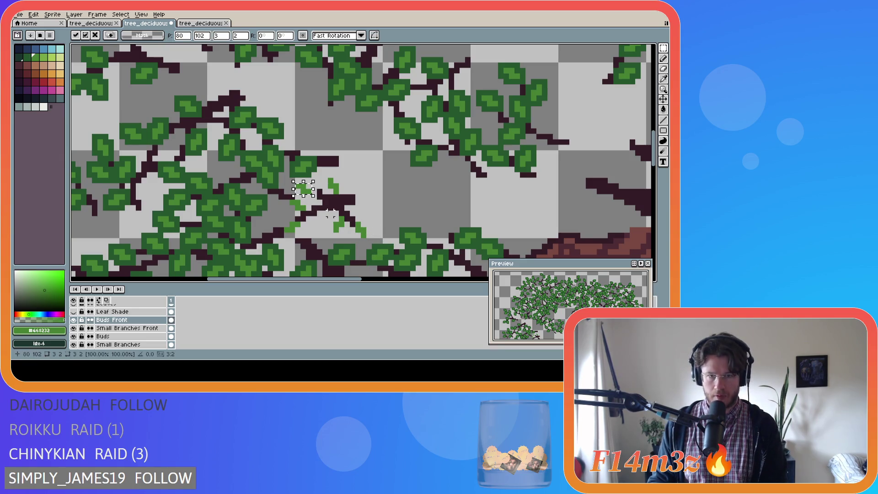
click(359, 201)
drag(299, 182, 319, 196)
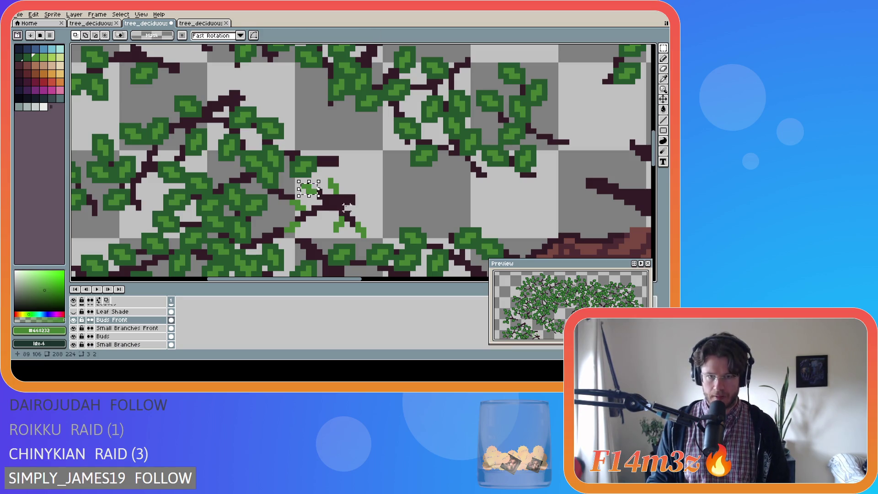
Reselect the bud and nudge it slightly up and right into its new position.
key(b)
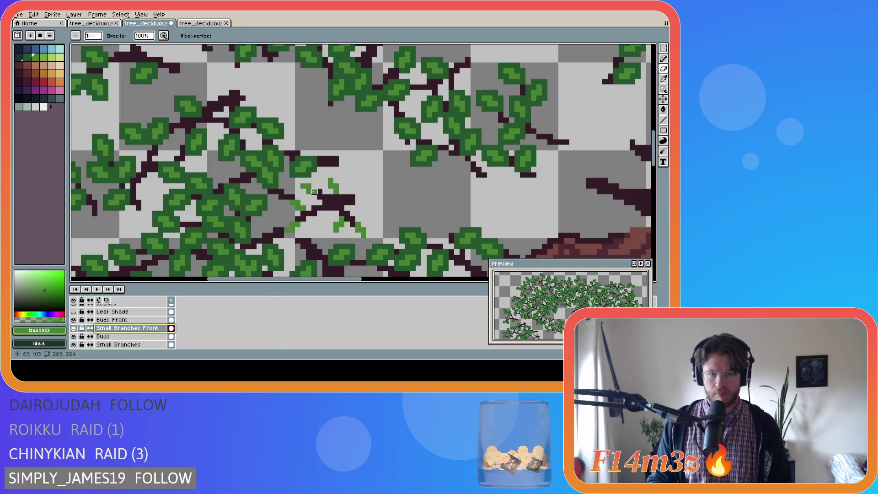
key(m)
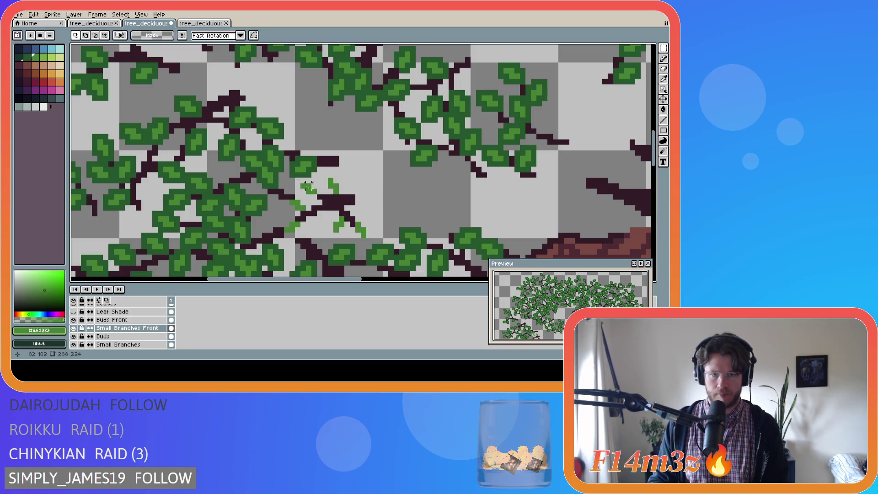
drag(302, 183, 318, 194)
key(alt+Up)
key(Right)
key(ctrl+d)
Erase the stray green sprout pixels.
key(e)
drag(340, 192, 332, 185)
scroll(386, 241, down, 2)
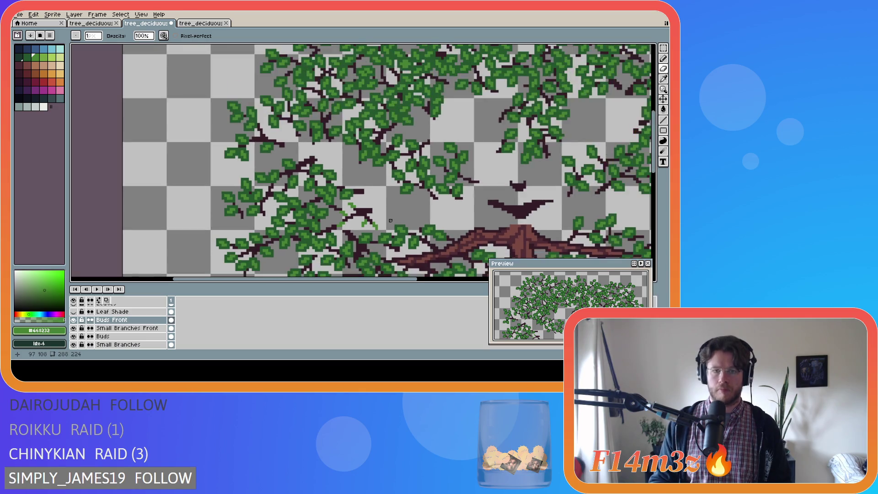
Toggle the Tree layer repeatedly to compare the buds with and without the trunk.
scroll(349, 239, up, 1)
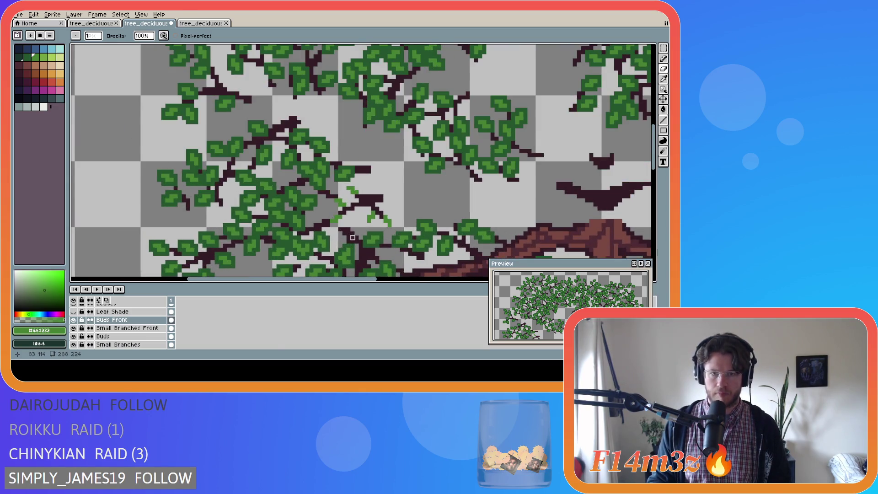
scroll(105, 334, down, 3)
click(75, 345)
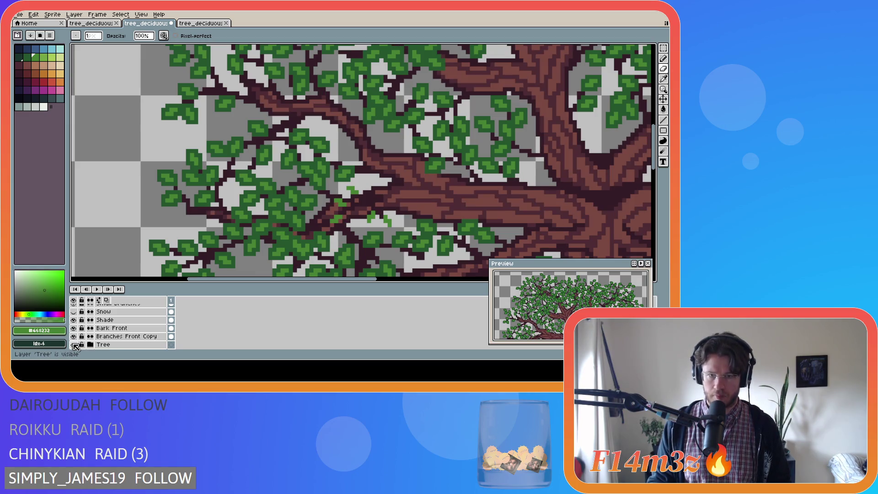
click(74, 345)
click(74, 345)
click(74, 345)
click(74, 345)
click(74, 345)
click(74, 345)
click(75, 345)
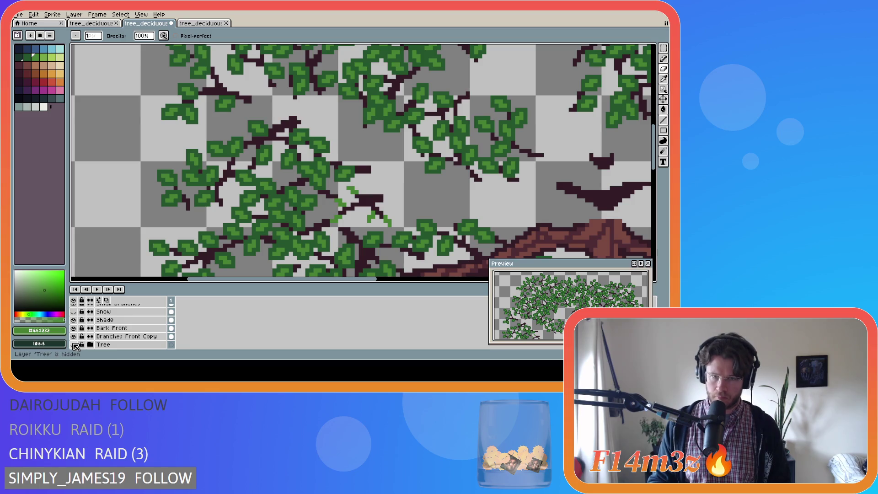
Paint two light-green bud pixels on the dark branch.
key(b)
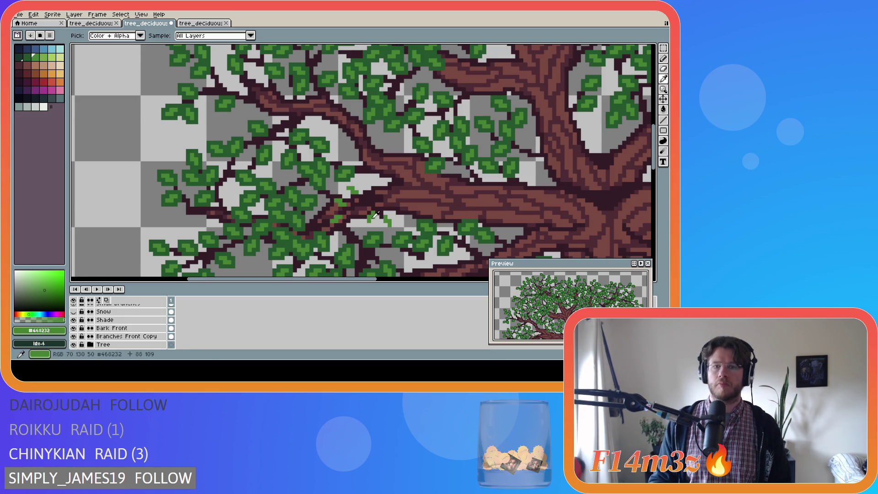
scroll(357, 205, up, 3)
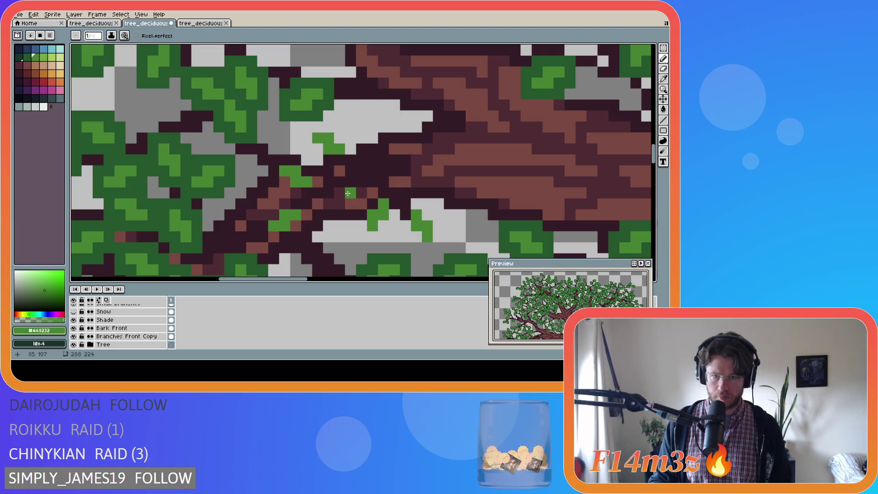
drag(340, 194, 342, 200)
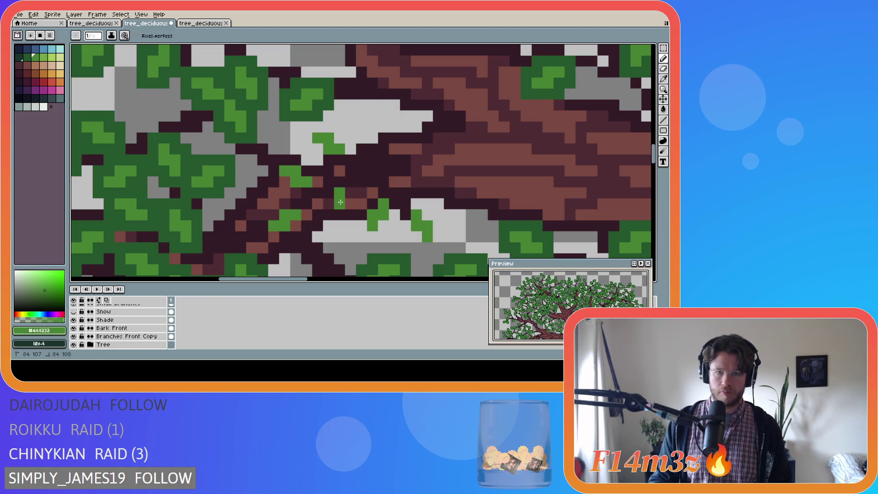
scroll(321, 257, down, 3)
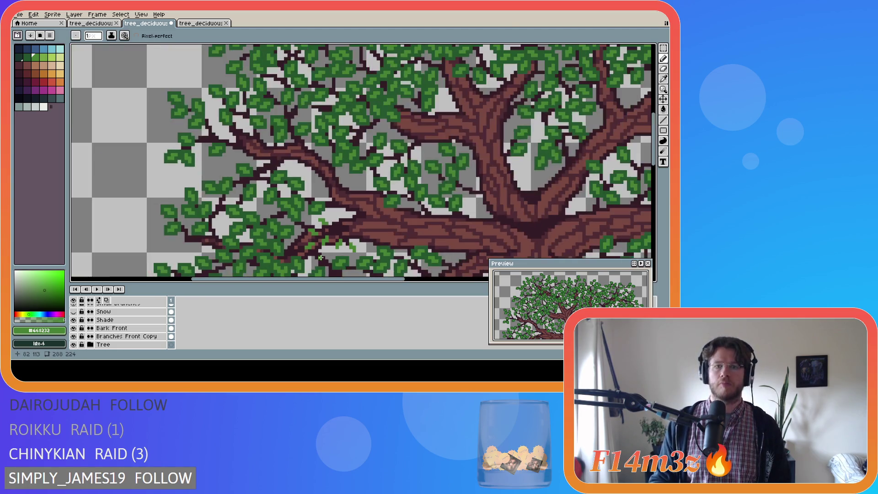
drag(654, 151, 657, 183)
scroll(119, 327, down, 2)
Hide the Tree Chopped layer and toggle the Tree layer to check the buds.
click(75, 328)
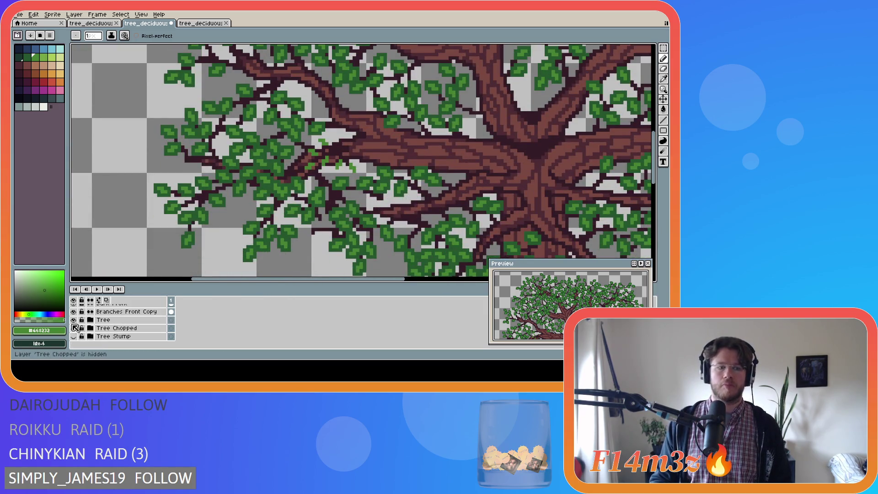
scroll(74, 326, up, 1)
click(74, 329)
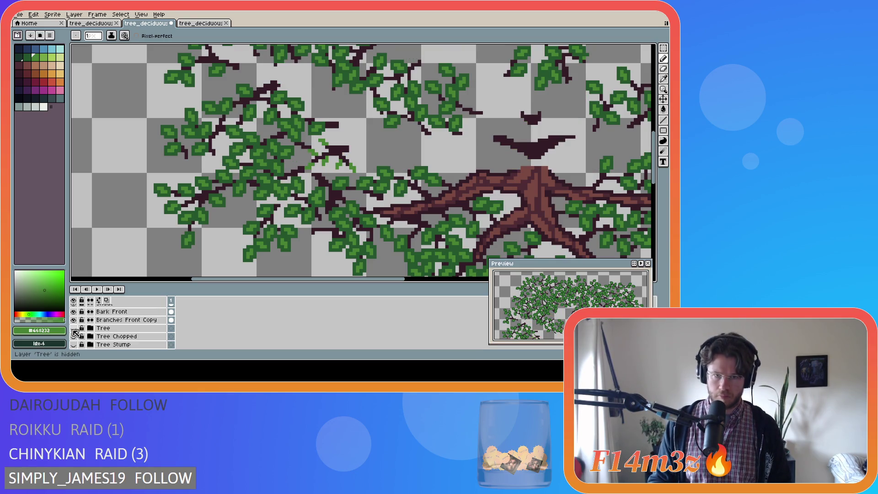
click(74, 329)
click(74, 329)
click(74, 328)
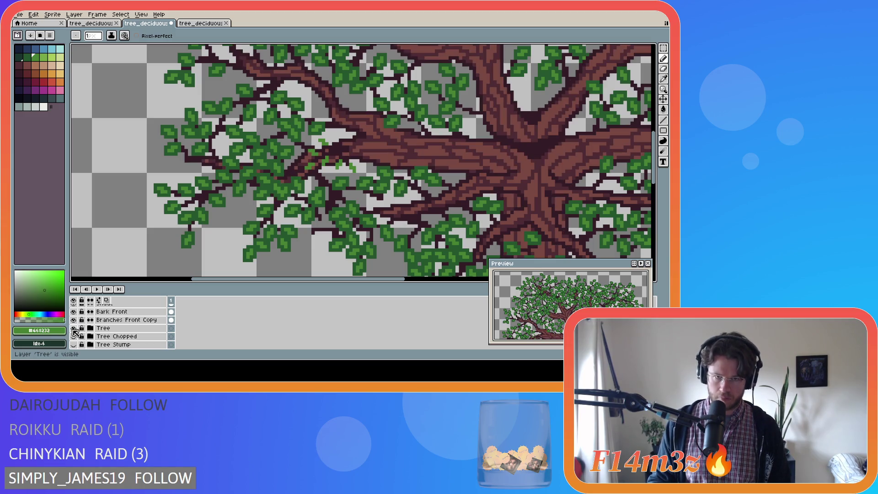
scroll(321, 151, up, 3)
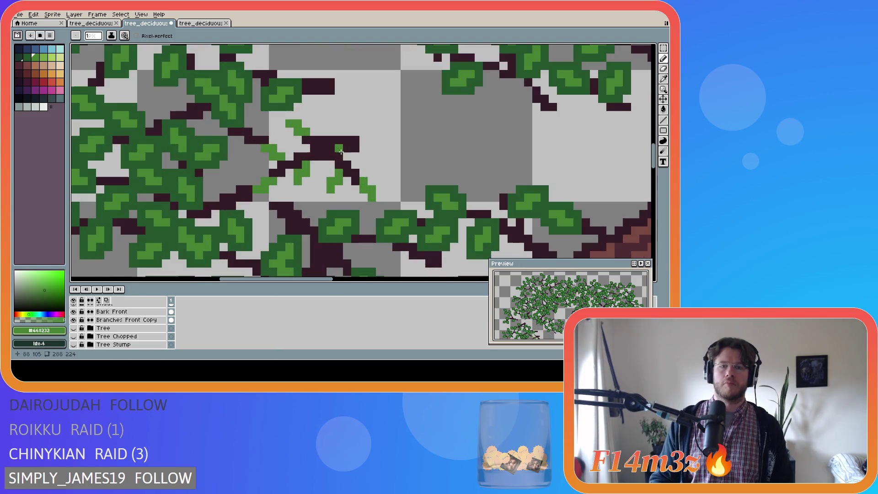
Undo a misplaced leaf stroke and paint two light-green bud pixels at the branch tip.
scroll(153, 320, up, 2)
scroll(152, 320, up, 3)
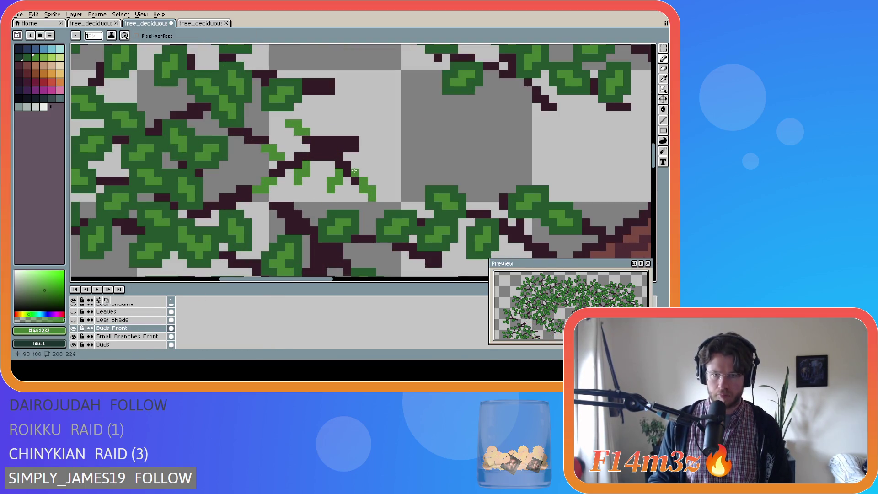
drag(341, 149, 355, 140)
click(396, 197)
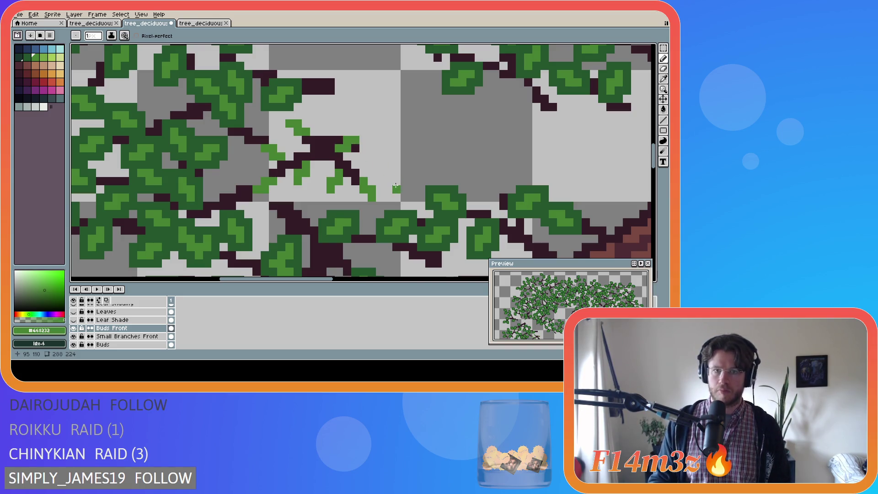
key(ctrl+z)
drag(353, 166, 362, 167)
scroll(354, 233, down, 3)
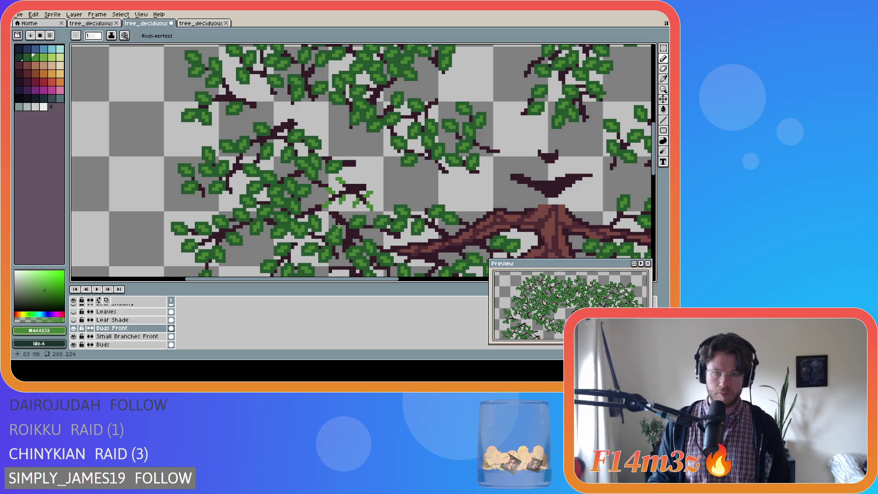
Hide the Tree Chopped layer and toggle the Tree layer to compare the tree with and without its trunk.
scroll(119, 325, down, 3)
click(75, 343)
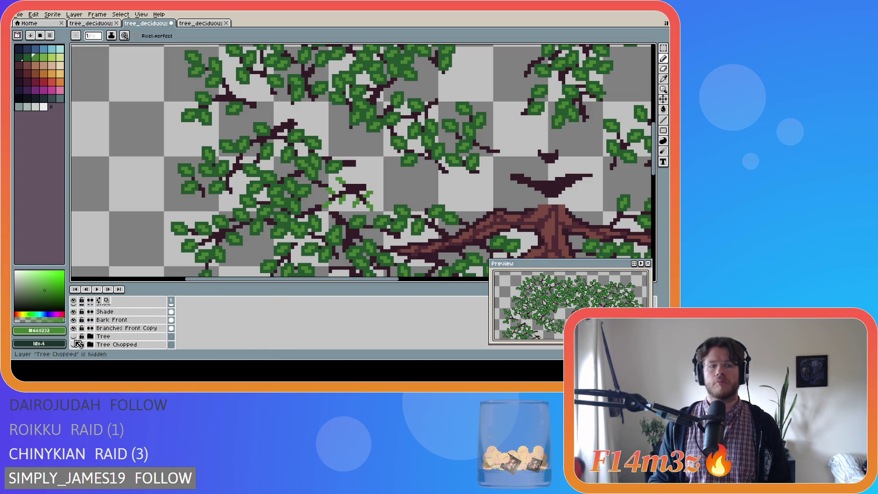
click(73, 337)
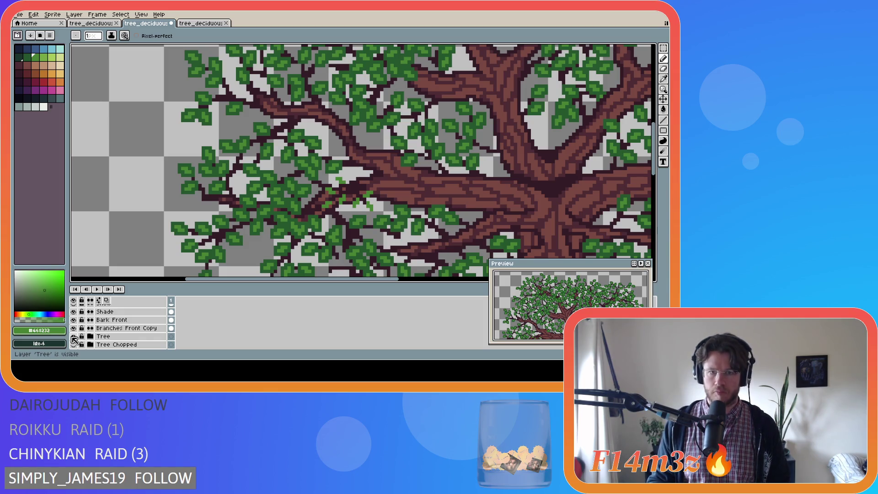
click(73, 337)
click(74, 337)
click(74, 338)
click(74, 337)
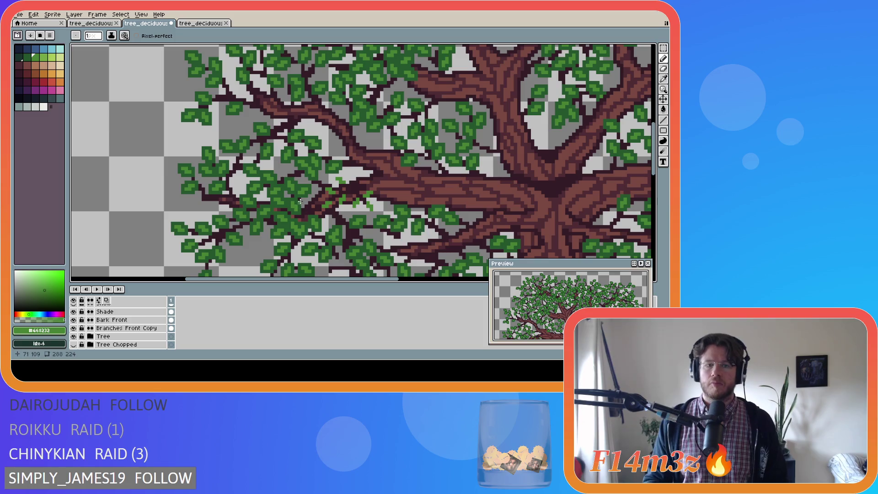
On the Buds Front layer, paint dark green #25562e over the light sprigs to extend the leaf clump.
scroll(394, 189, up, 3)
ctrl+click(131, 259)
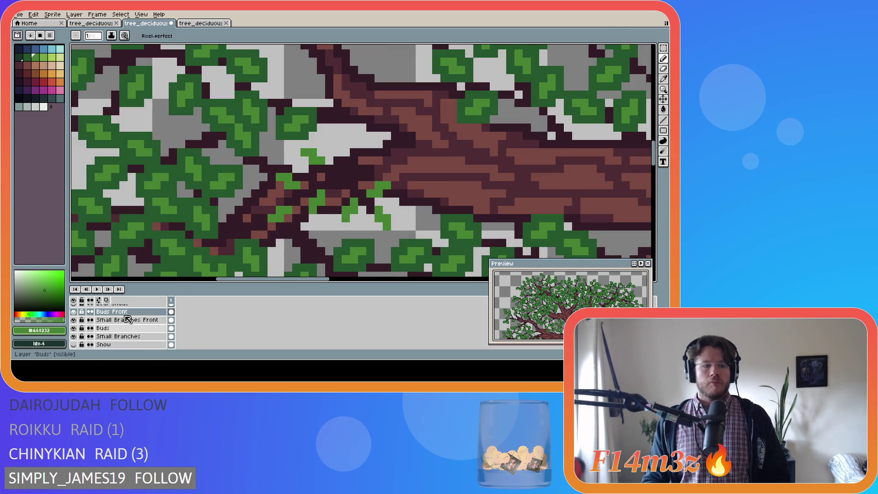
alt+click(211, 248)
mouse_move(280, 185)
mouse_down()
mouse_move(280, 193)
mouse_move(305, 194)
mouse_move(305, 180)
mouse_move(270, 170)
mouse_move(271, 186)
mouse_move(304, 168)
mouse_move(326, 170)
mouse_move(320, 143)
mouse_move(295, 146)
mouse_move(305, 163)
mouse_up()
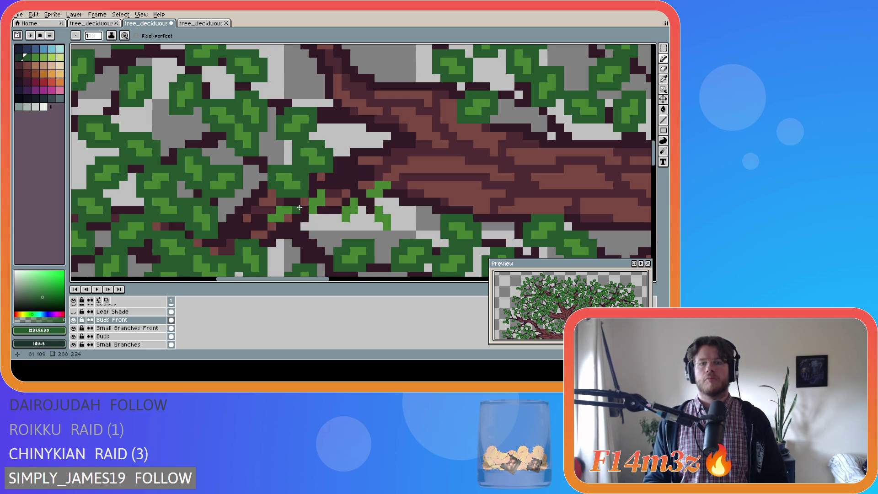
mouse_move(301, 211)
mouse_down()
mouse_move(313, 218)
mouse_move(321, 210)
mouse_move(334, 194)
mouse_move(324, 184)
mouse_move(329, 208)
mouse_move(330, 186)
mouse_up()
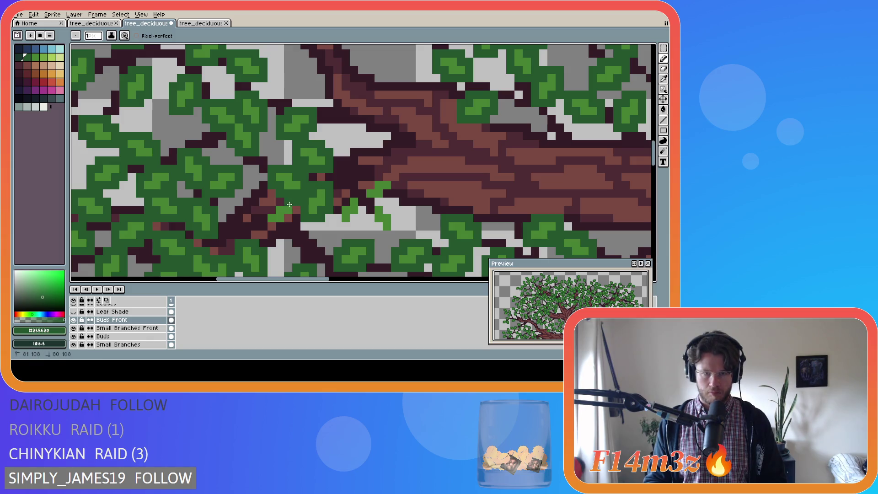
mouse_move(274, 203)
mouse_down()
mouse_move(263, 226)
mouse_move(286, 229)
mouse_move(291, 218)
mouse_up()
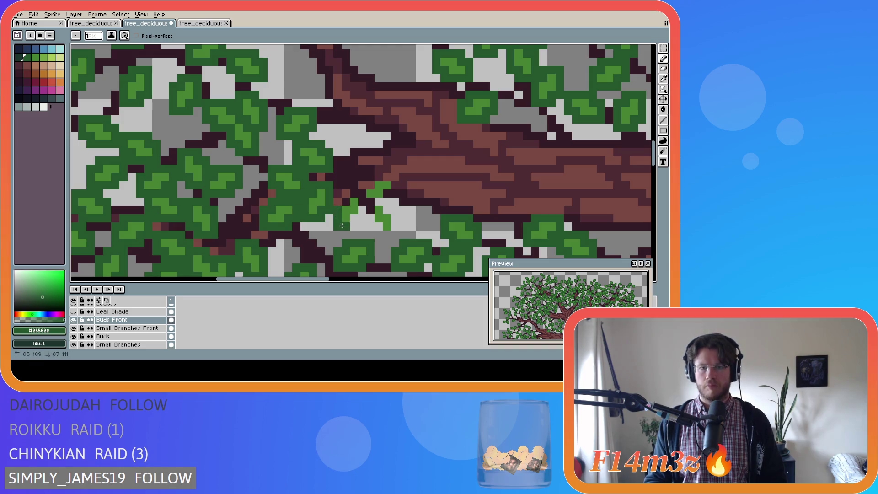
mouse_move(351, 226)
mouse_down()
mouse_move(361, 192)
mouse_move(347, 194)
mouse_move(385, 204)
mouse_move(395, 233)
mouse_move(379, 235)
mouse_move(370, 212)
mouse_move(395, 189)
mouse_move(394, 178)
mouse_move(371, 175)
mouse_move(363, 187)
mouse_up()
Save tree_deciduous_medium_winter.ase with the new leaf pixels.
key(ctrl+s)
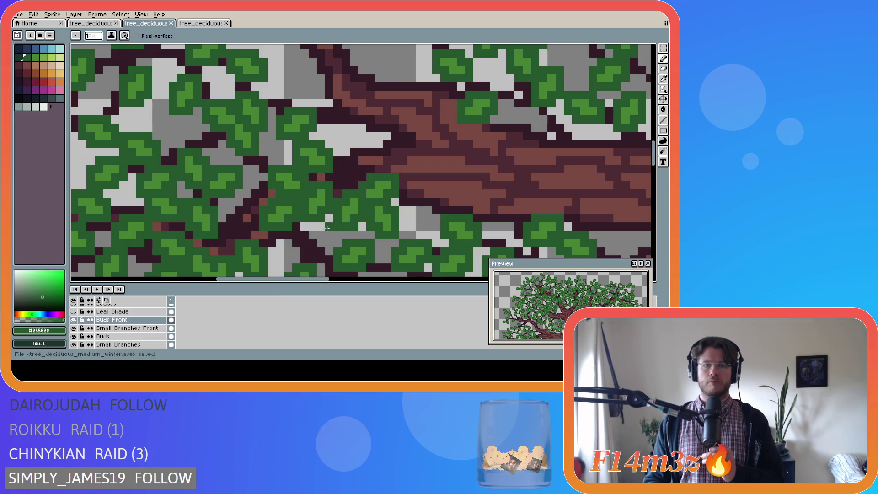
key(v)
key(b)
scroll(313, 227, down, 2)
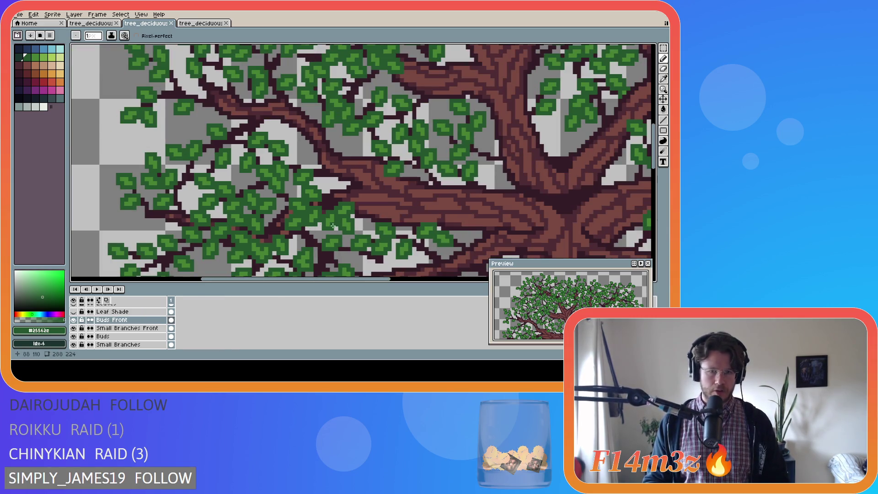
scroll(329, 231, down, 1)
scroll(329, 230, down, 1)
key(ctrl+s)
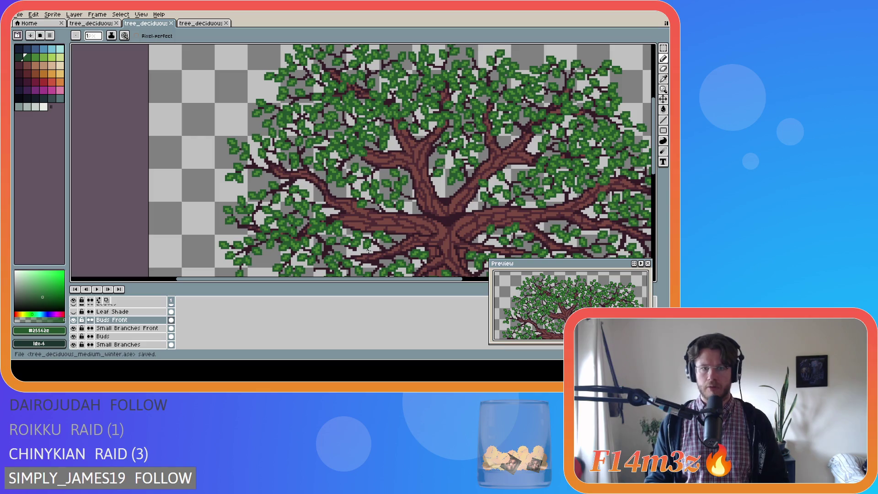
scroll(302, 251, down, 1)
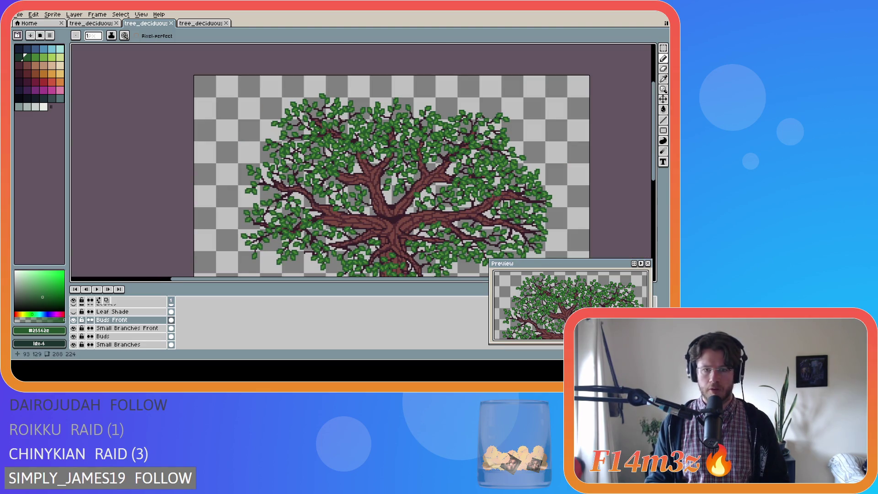
scroll(318, 257, down, 1)
drag(653, 185, 654, 220)
drag(359, 280, 382, 279)
scroll(292, 197, up, 1)
scroll(293, 197, down, 1)
key(ctrl+s)
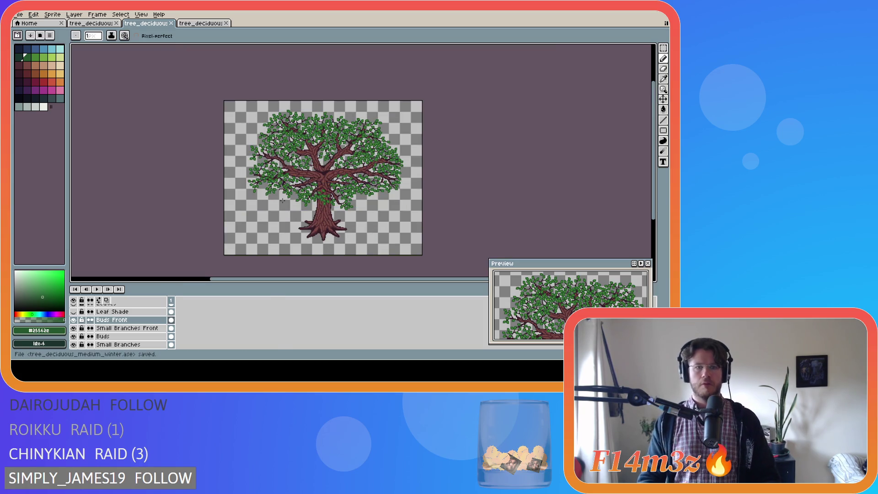
scroll(323, 203, up, 2)
scroll(299, 199, up, 1)
scroll(298, 199, down, 1)
scroll(289, 150, down, 2)
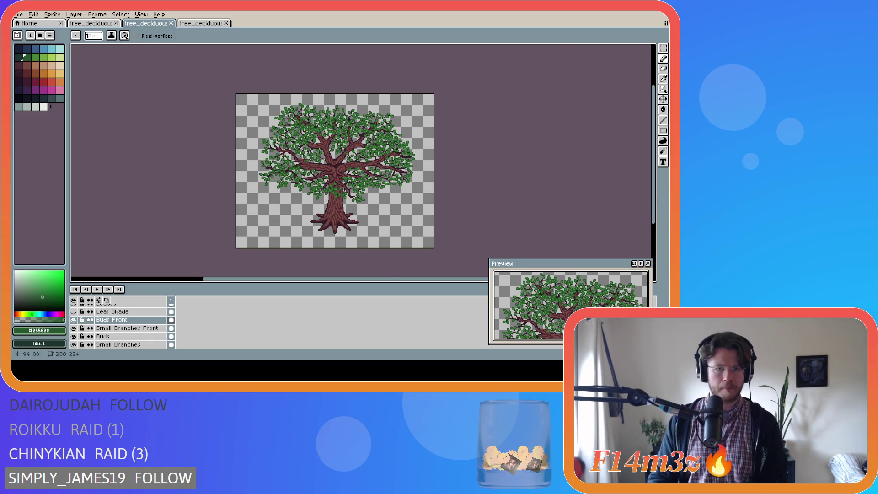
scroll(300, 155, up, 2)
scroll(293, 166, down, 2)
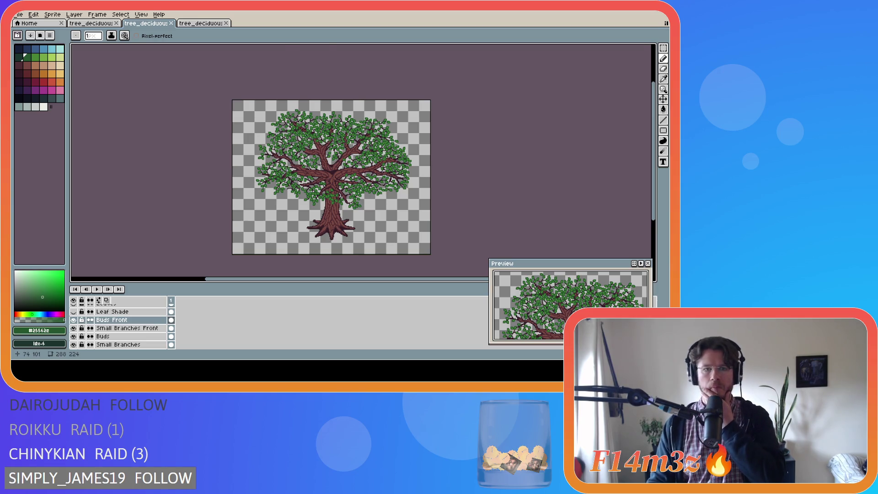
scroll(284, 169, up, 2)
scroll(283, 144, up, 1)
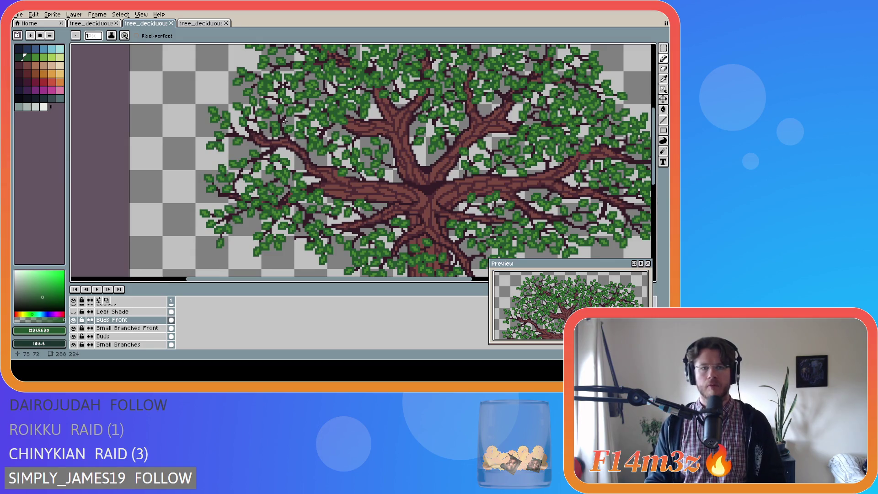
Pick the dark maroon #341c27 from a branch and select the Small Branches Front layer.
alt+click(285, 121)
click(146, 329)
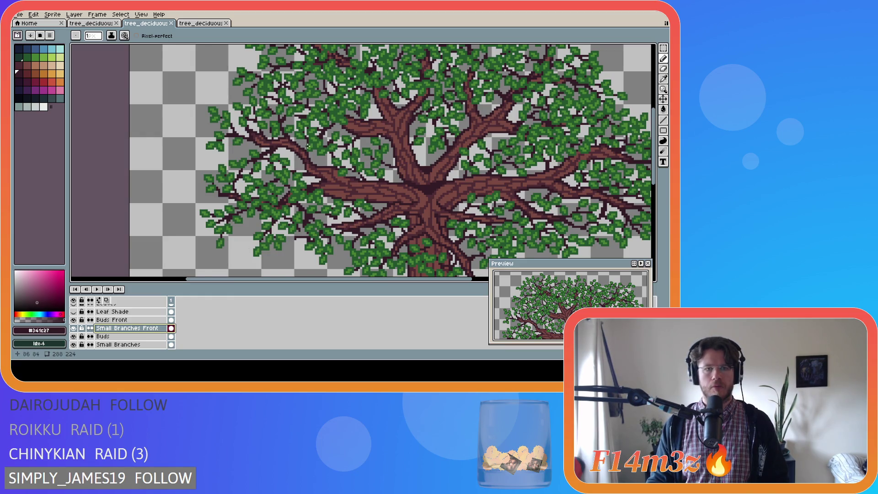
scroll(279, 146, up, 2)
scroll(292, 145, down, 4)
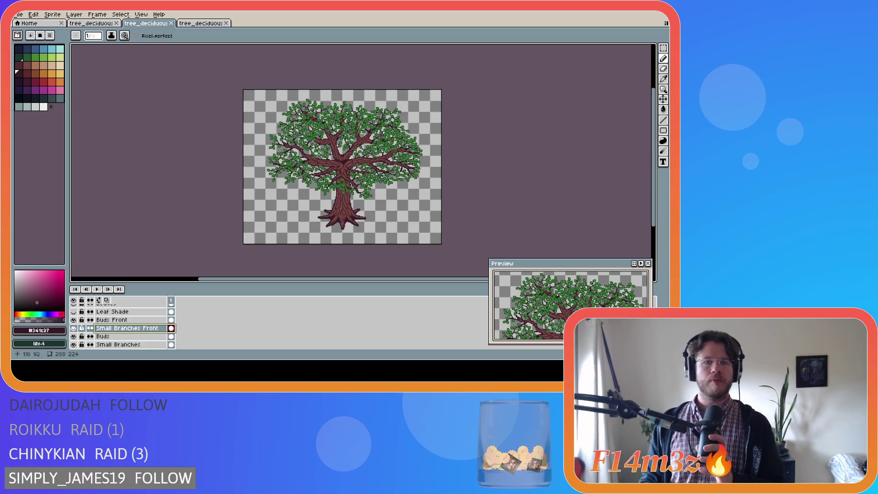
Toggle the Small Branches Front layer off and on to check its branches, leaving it visible.
scroll(302, 147, up, 2)
scroll(303, 146, up, 1)
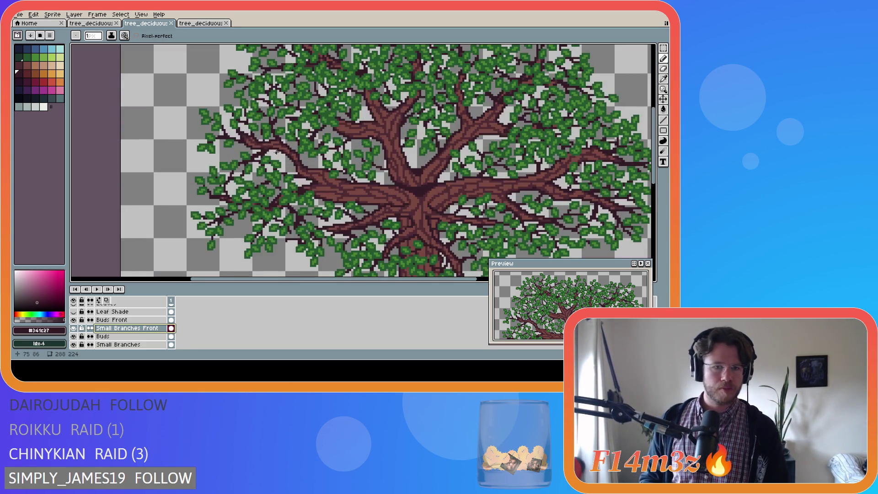
scroll(233, 139, up, 1)
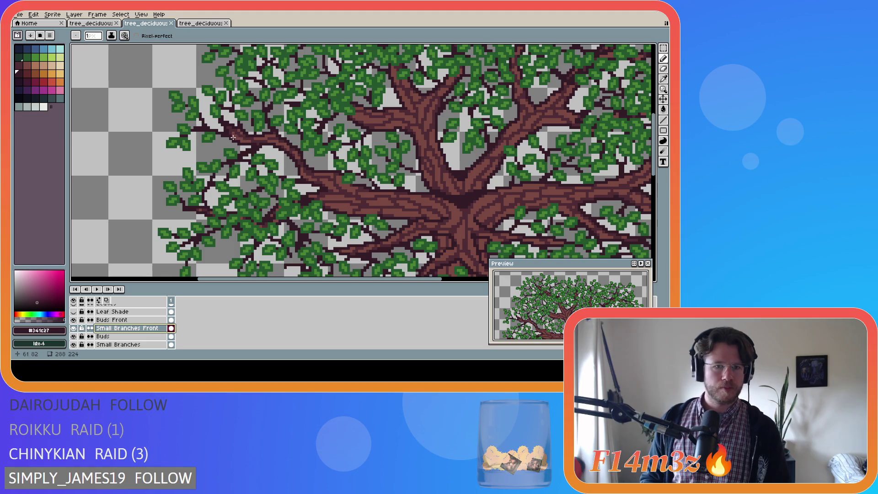
scroll(242, 138, up, 1)
scroll(246, 137, down, 1)
scroll(245, 142, down, 1)
scroll(243, 143, up, 1)
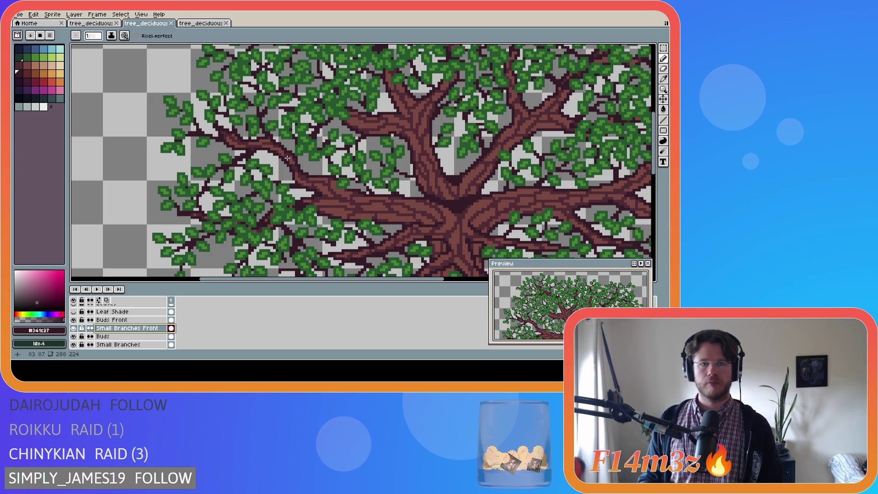
scroll(292, 162, down, 3)
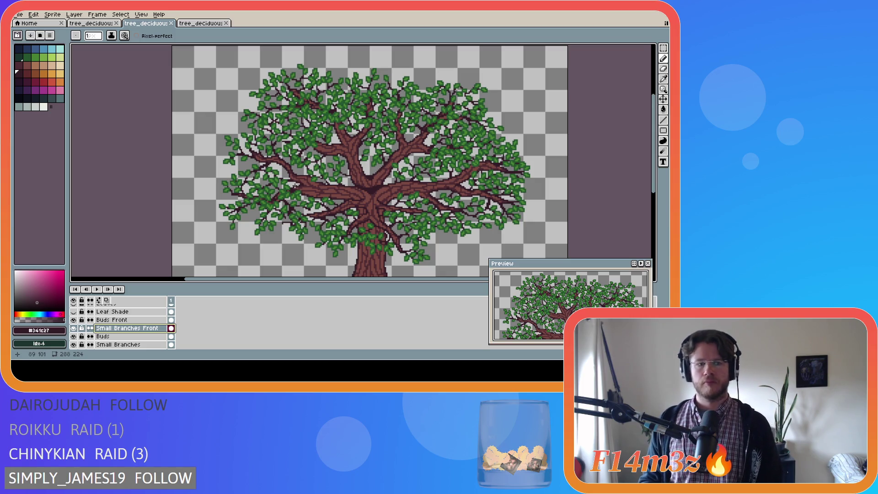
click(74, 329)
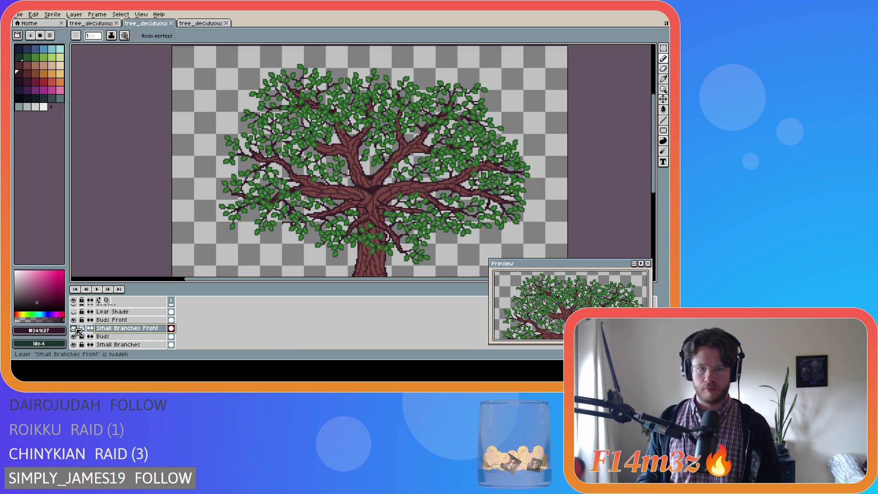
click(74, 329)
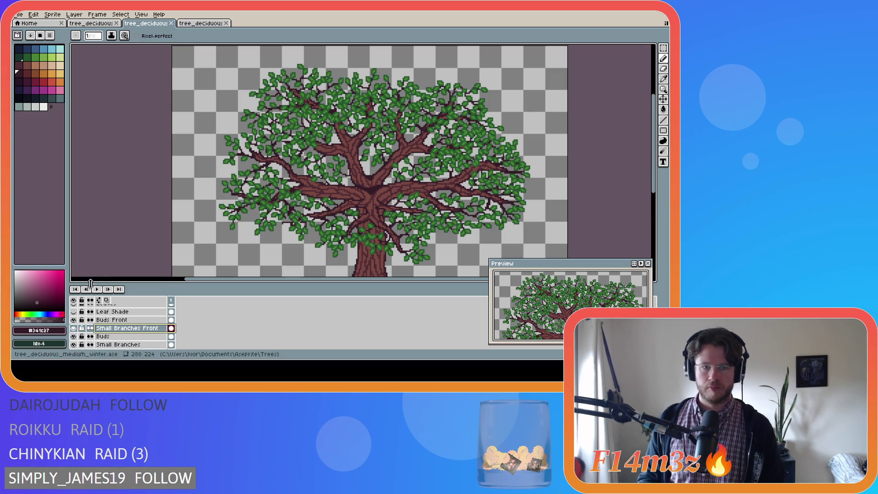
Save the tree sprite file with Ctrl+S.
key(ctrl+s)
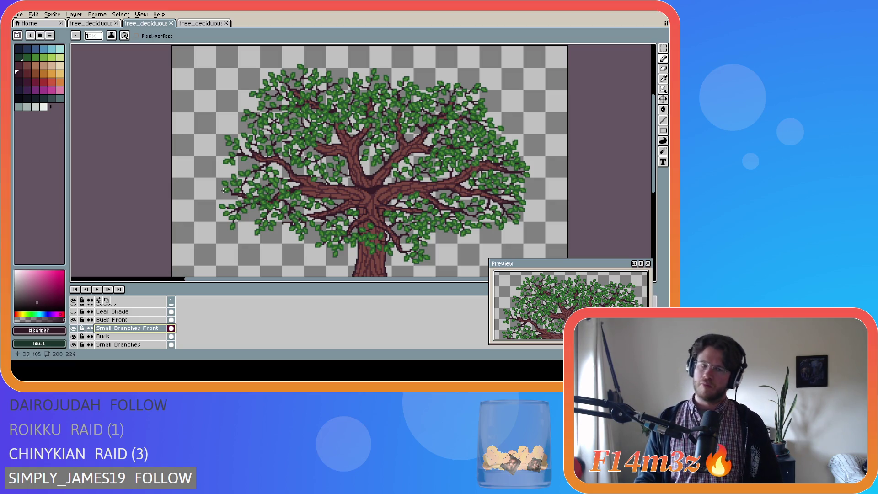
scroll(273, 168, up, 1)
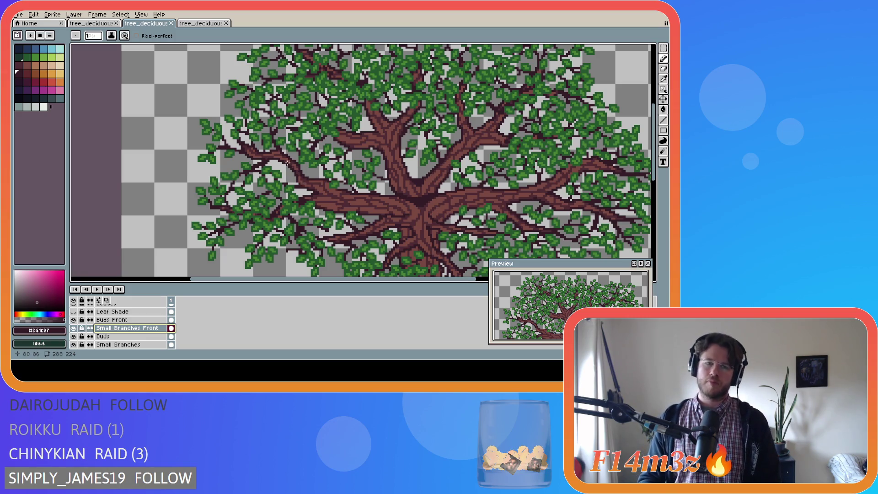
scroll(311, 185, down, 3)
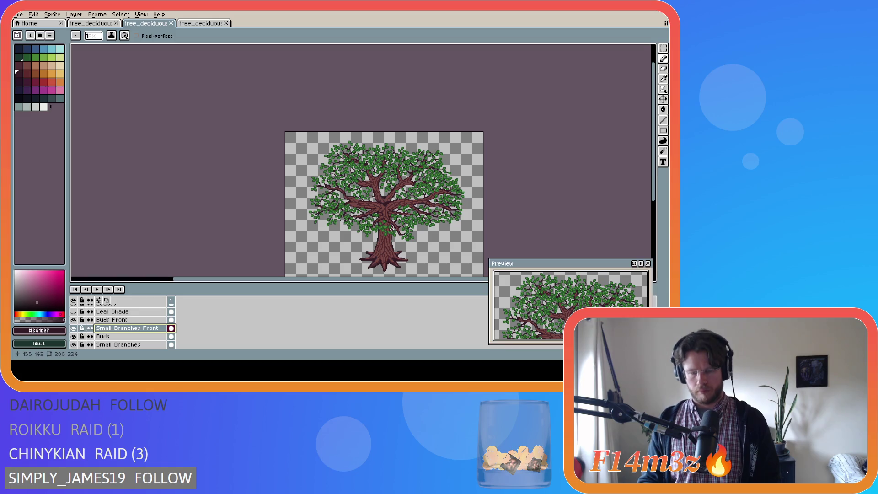
Pan over the finished tree, save the sprite again, and zoom back in on the trunk.
drag(392, 278, 421, 278)
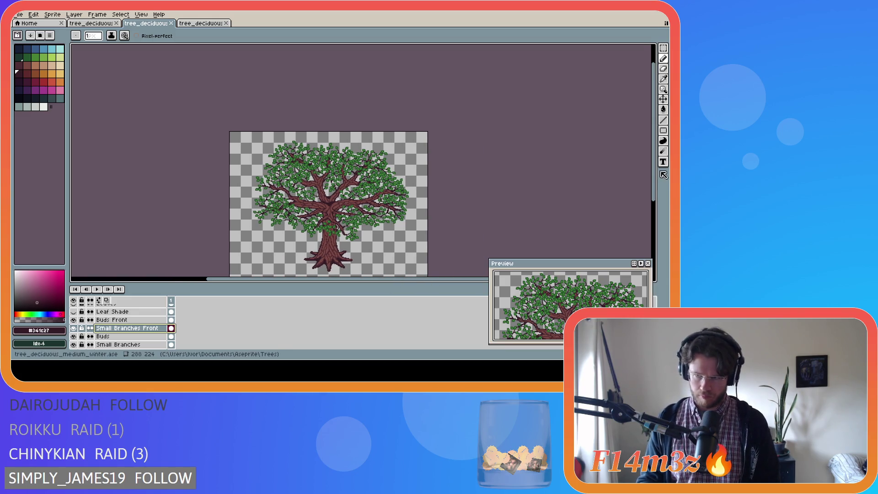
drag(654, 174, 654, 202)
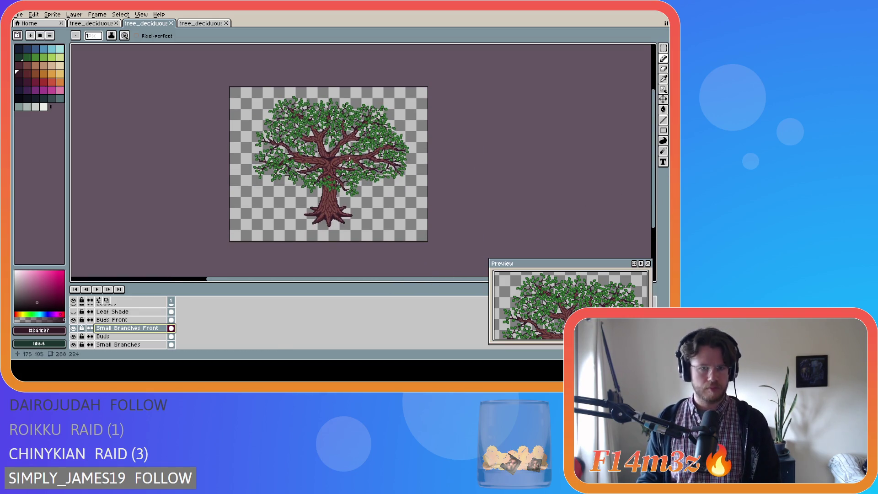
key(ctrl+s)
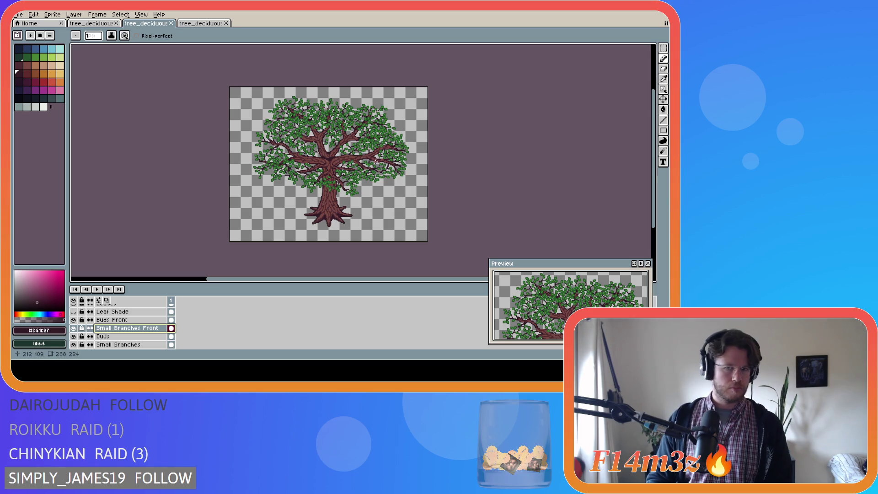
scroll(377, 161, up, 2)
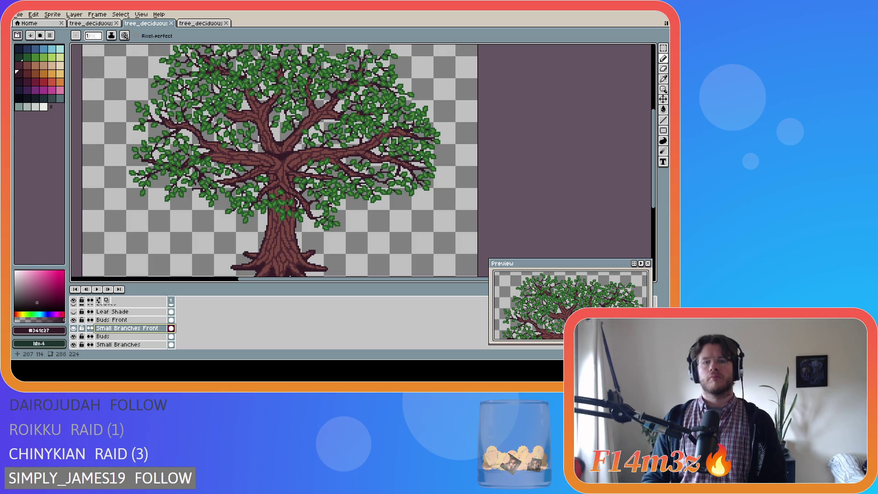
scroll(367, 169, down, 2)
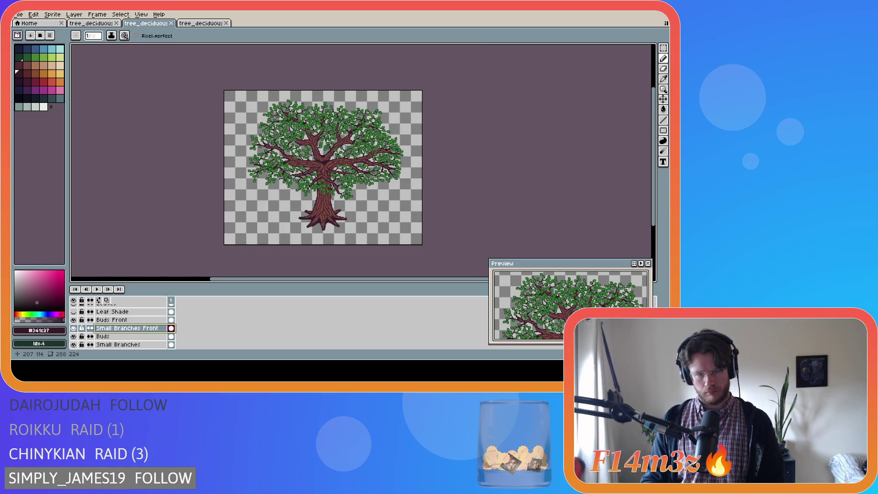
scroll(366, 169, up, 2)
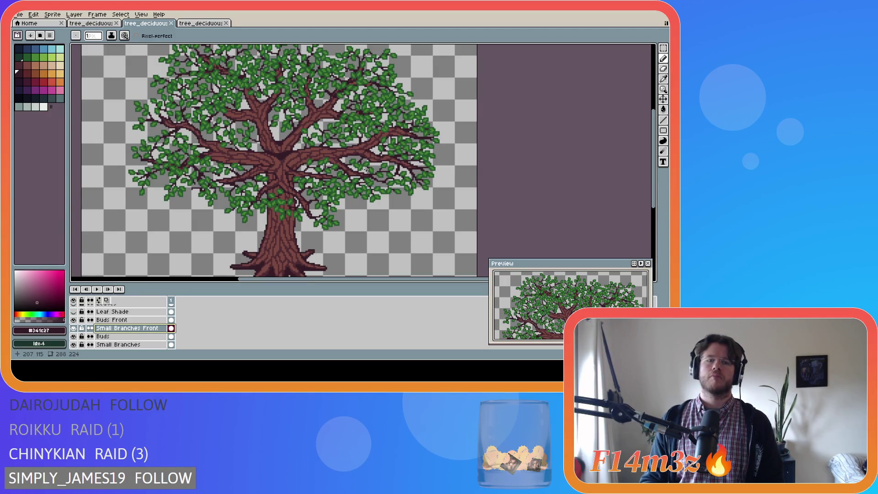
scroll(289, 216, up, 1)
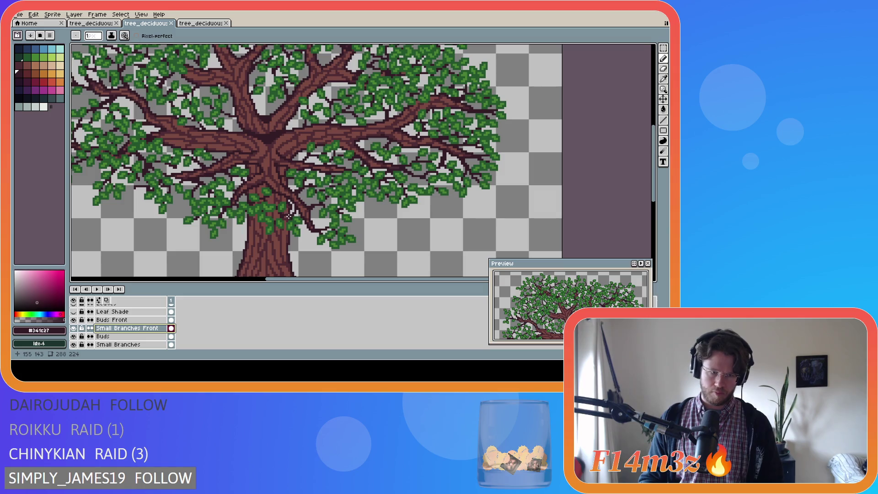
click(297, 201)
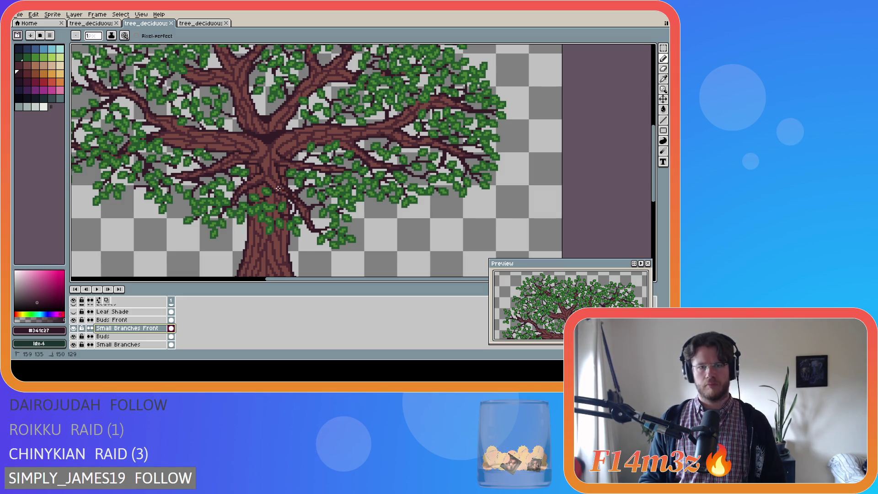
drag(310, 212, 311, 213)
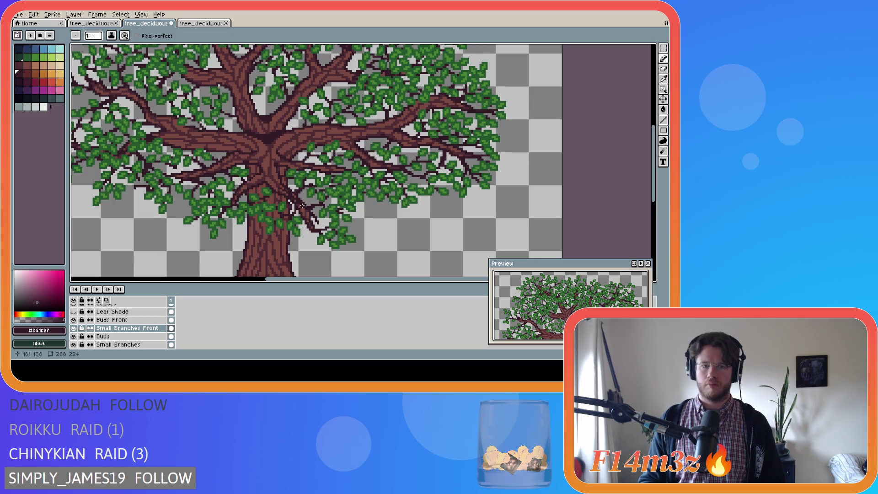
drag(298, 204, 293, 208)
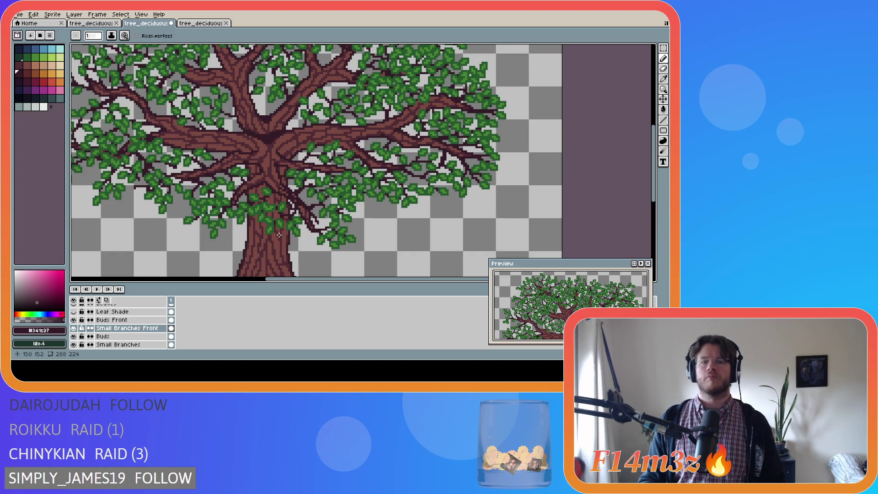
key(ctrl)
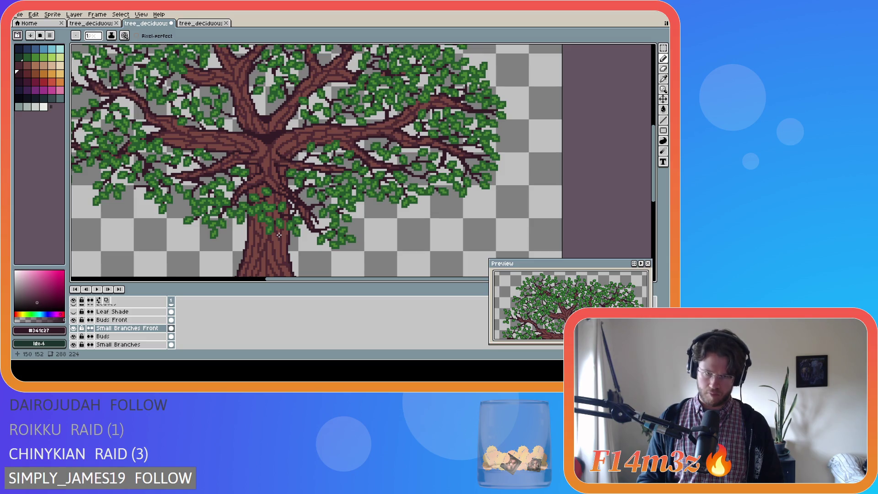
key(ctrl+s)
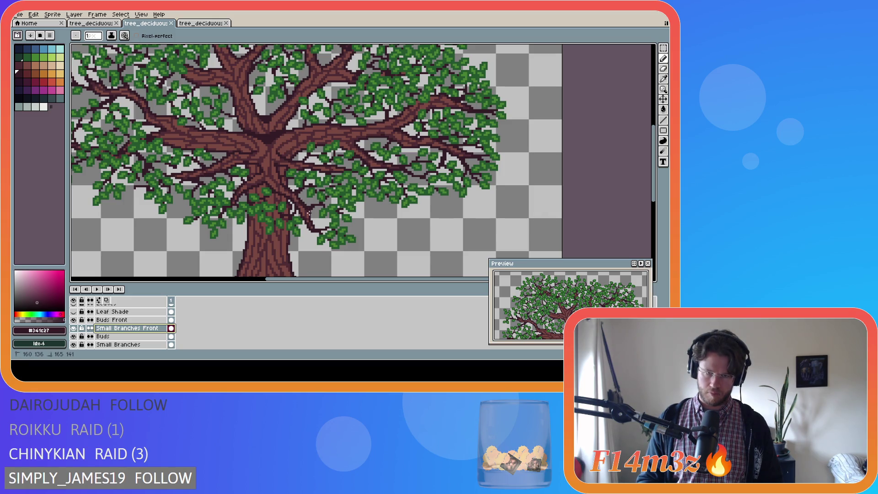
drag(298, 207, 320, 230)
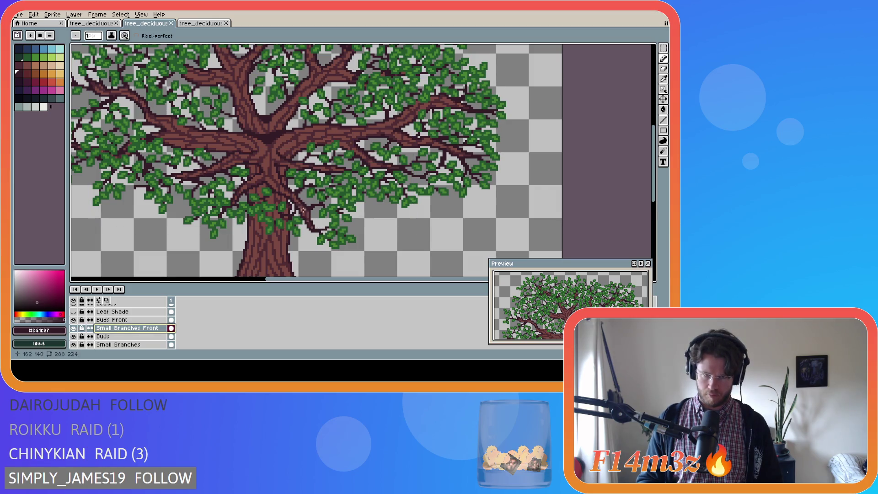
drag(298, 203, 313, 218)
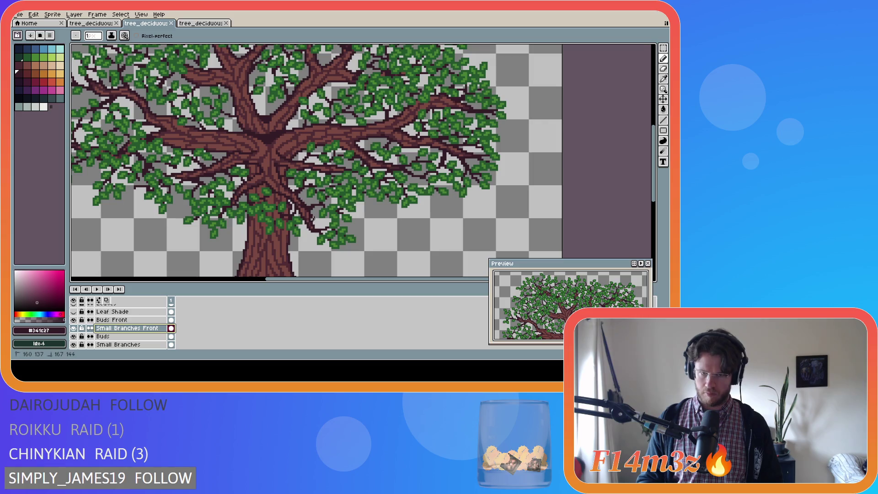
drag(311, 217, 312, 218)
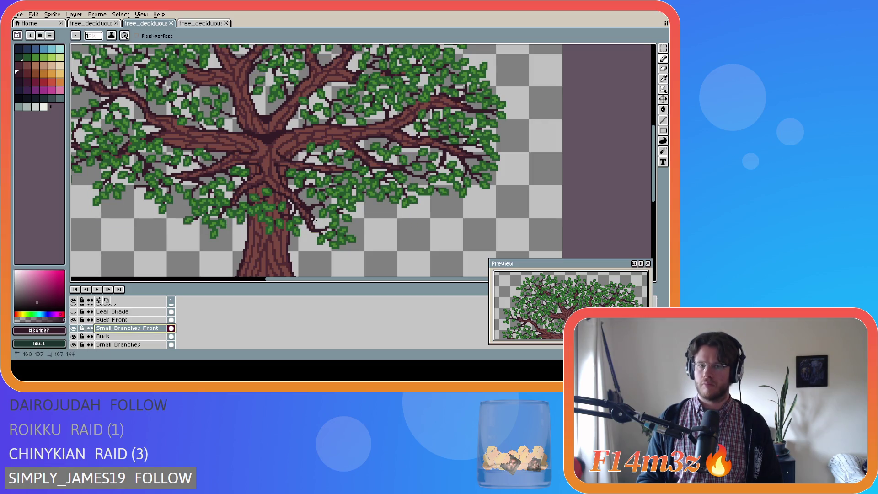
key(ctrl)
key(ctrl+z)
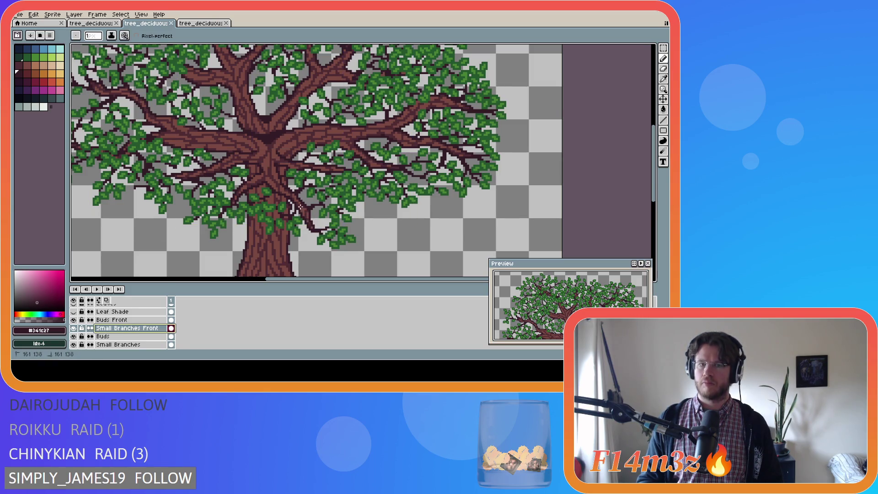
shift+click(317, 222)
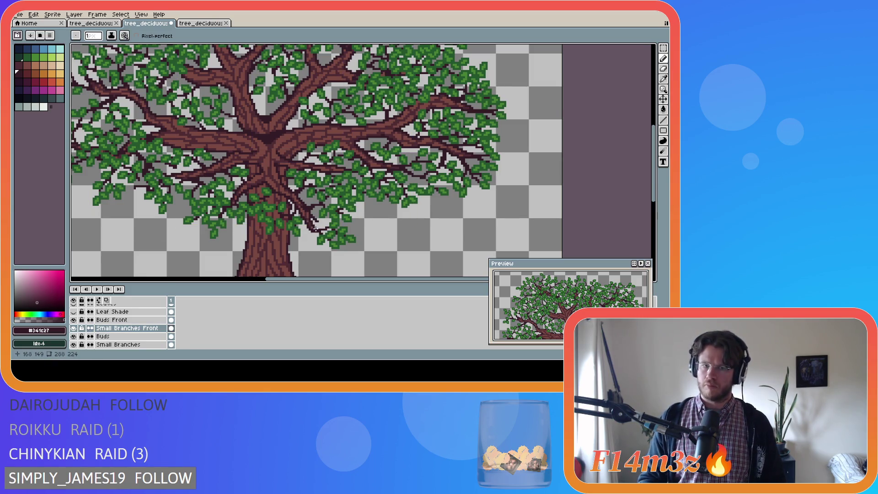
key(ctrl+z)
key(ctrl+z)
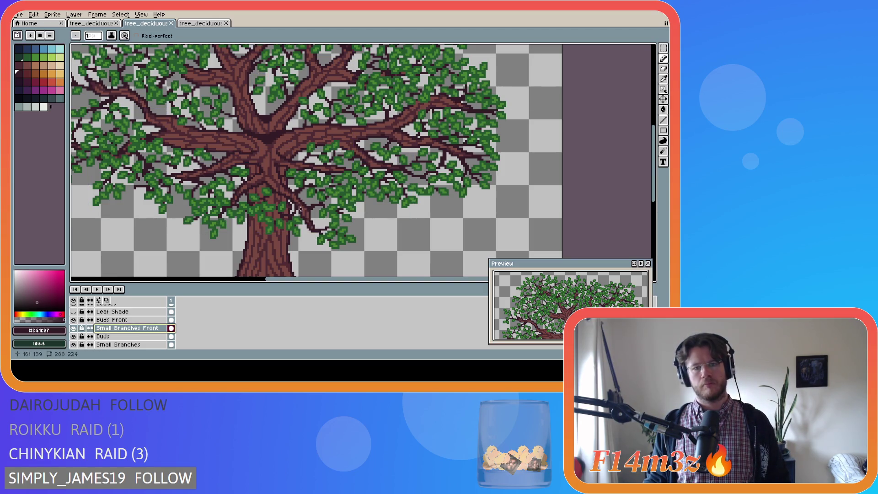
key(ctrl+z)
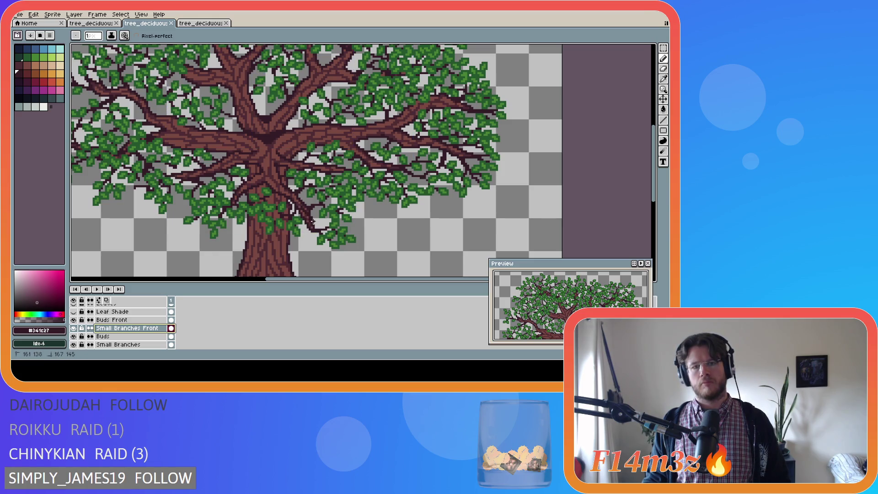
drag(298, 205, 315, 220)
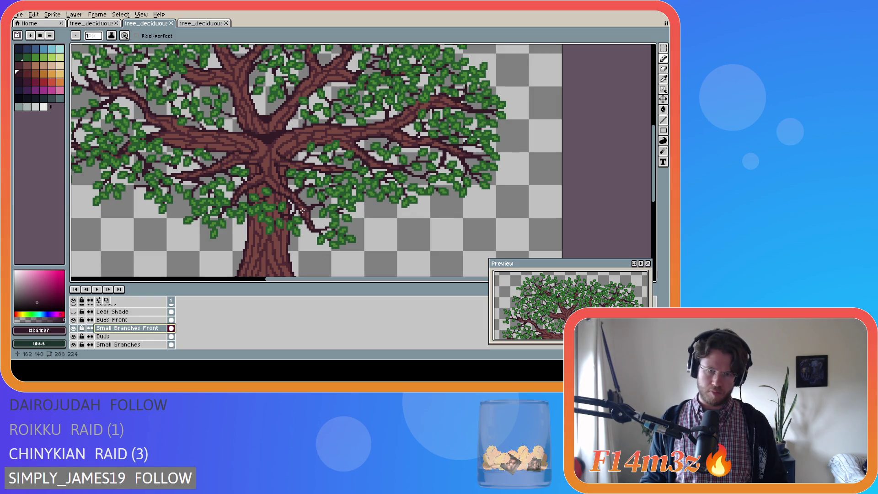
click(316, 225)
key(ctrl)
key(ctrl+z)
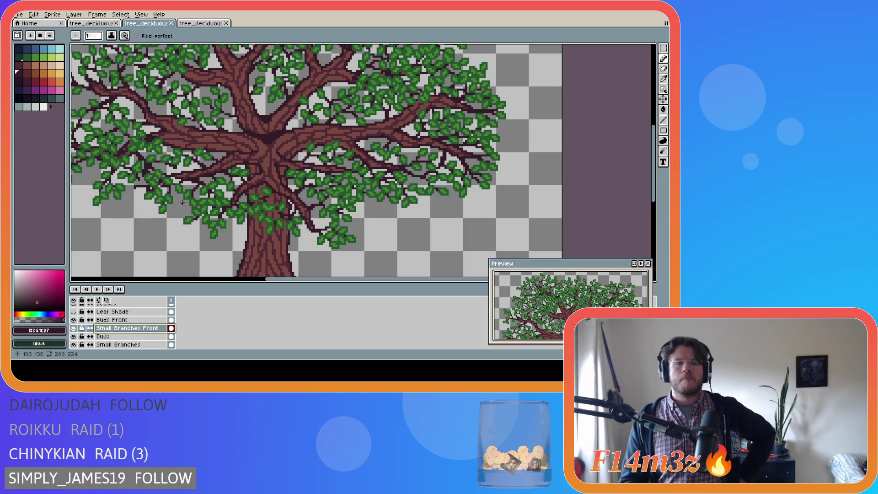
scroll(216, 229, down, 2)
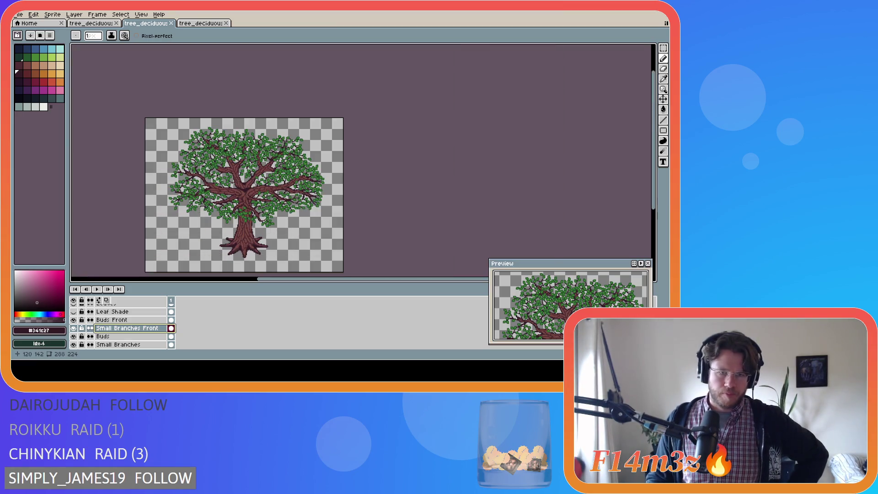
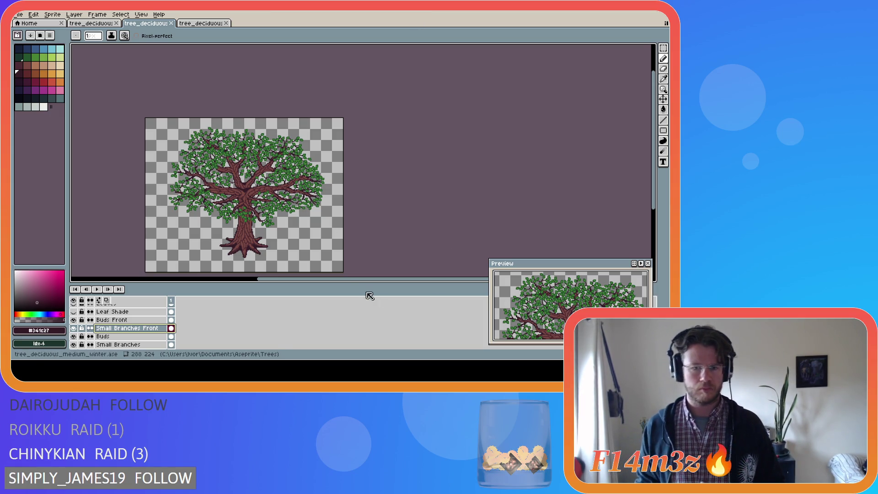
Scroll and zoom in on the branches, then place a pixel near the trunk fork.
drag(358, 281, 308, 280)
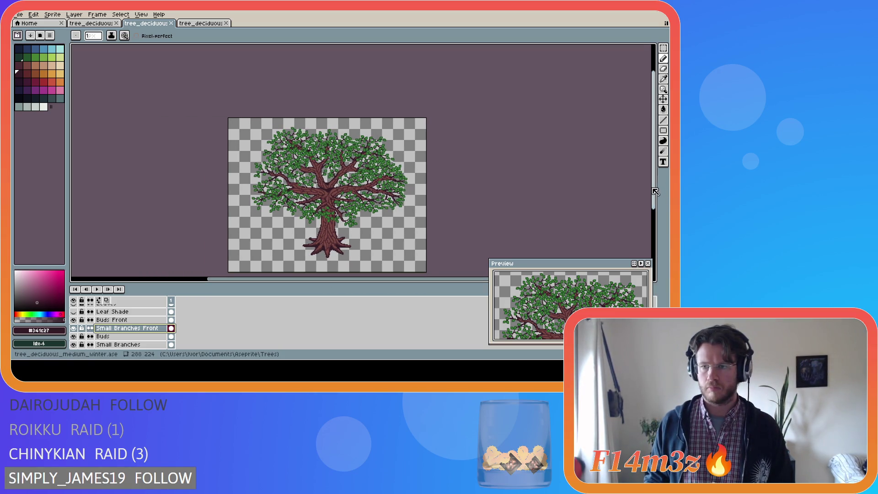
drag(655, 191, 655, 216)
scroll(292, 136, up, 2)
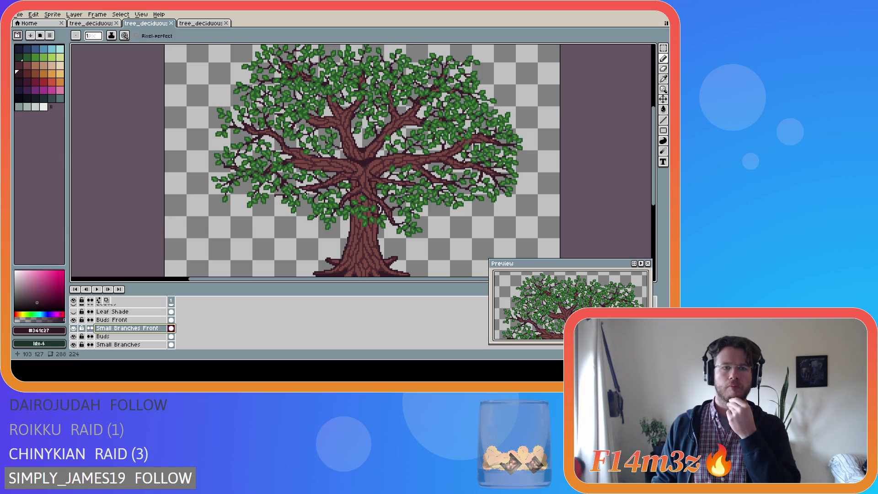
scroll(300, 166, up, 1)
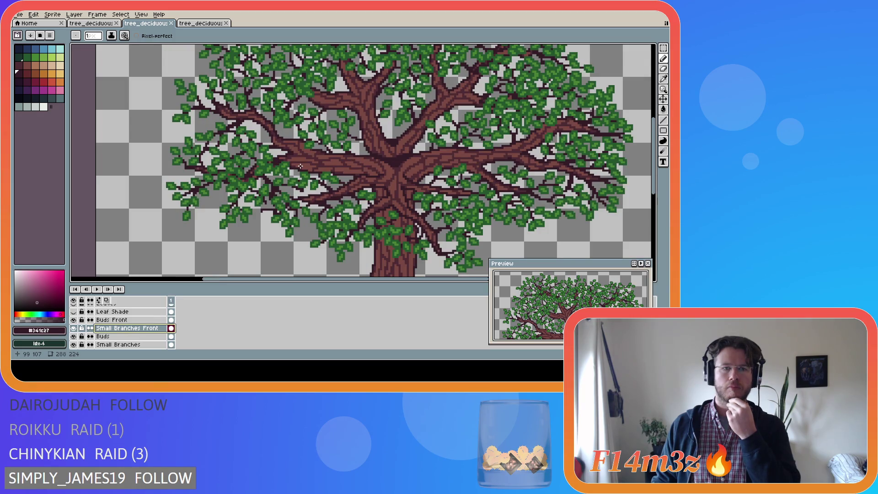
scroll(300, 166, down, 1)
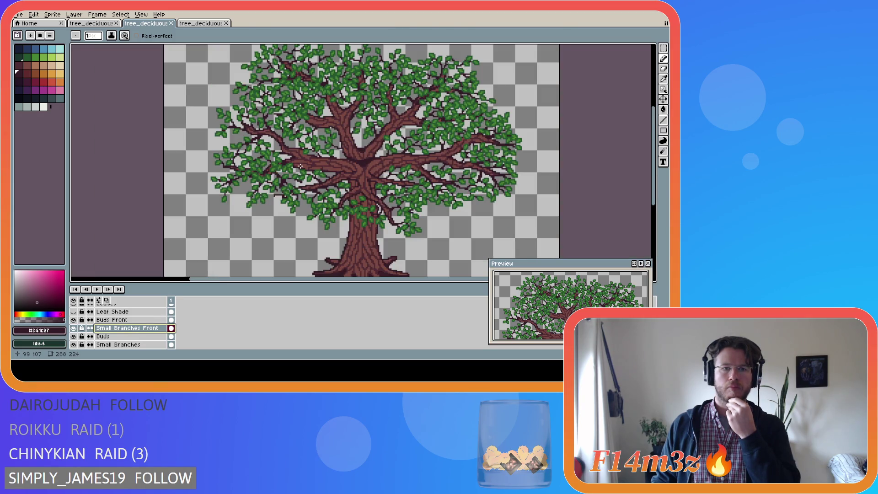
scroll(266, 152, down, 1)
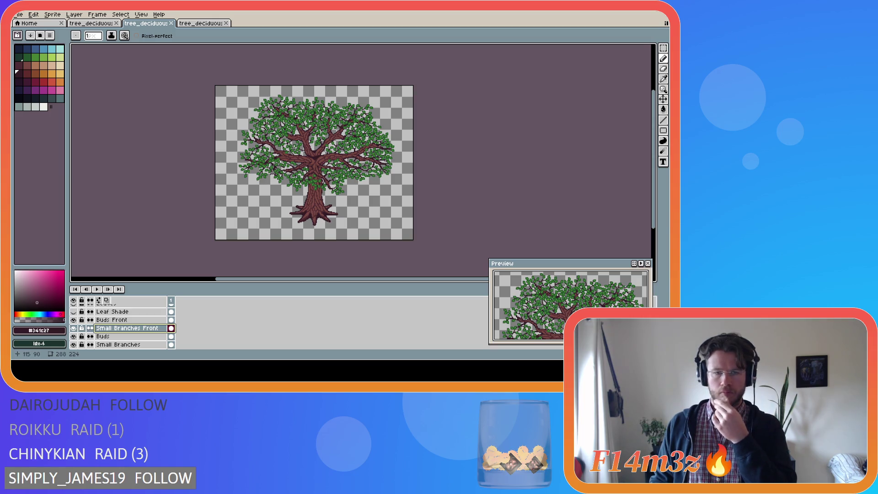
scroll(295, 148, up, 2)
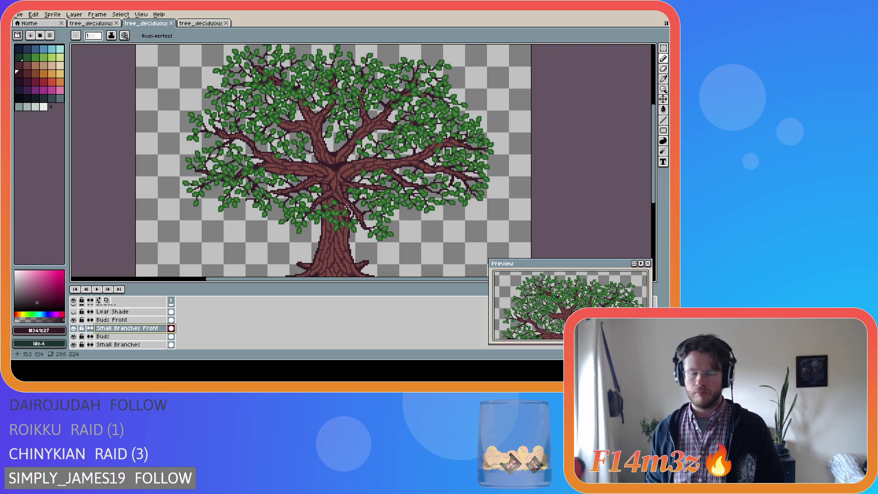
scroll(347, 208, down, 2)
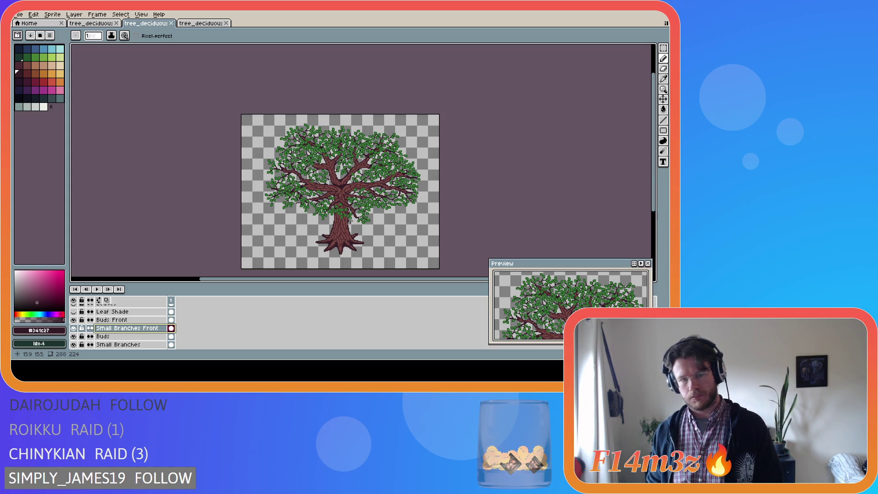
scroll(321, 211, up, 3)
scroll(321, 205, down, 1)
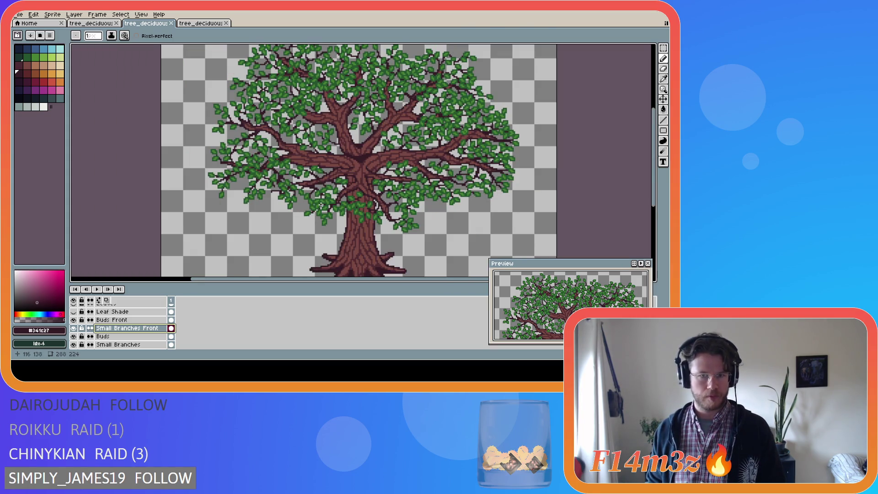
scroll(321, 205, up, 1)
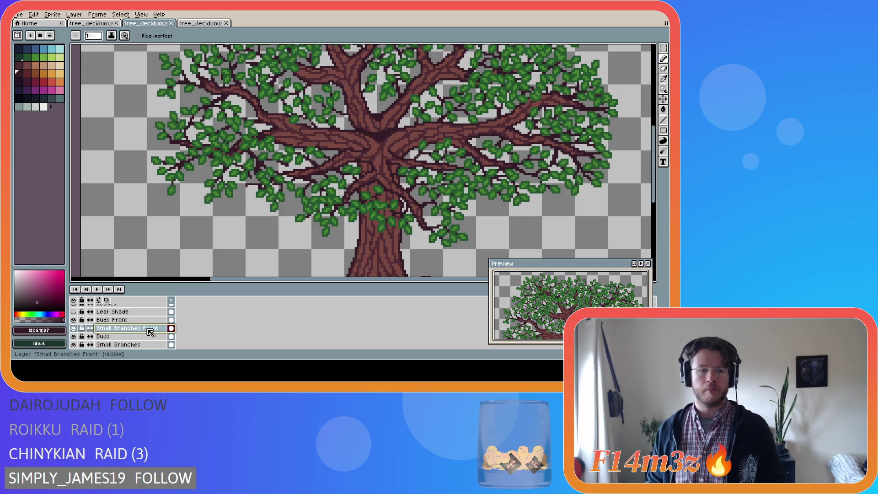
click(326, 166)
Undo the fork pixel, try another pixel on the left branches, and undo it too.
key(ctrl+z)
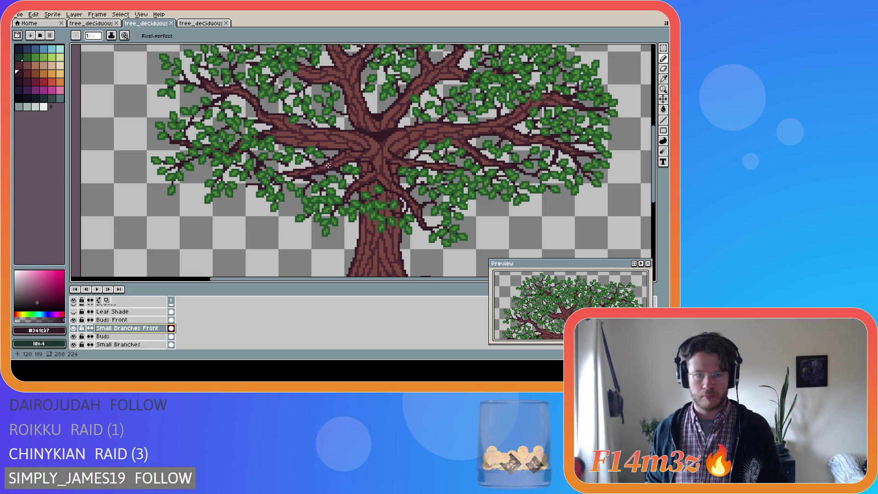
click(307, 172)
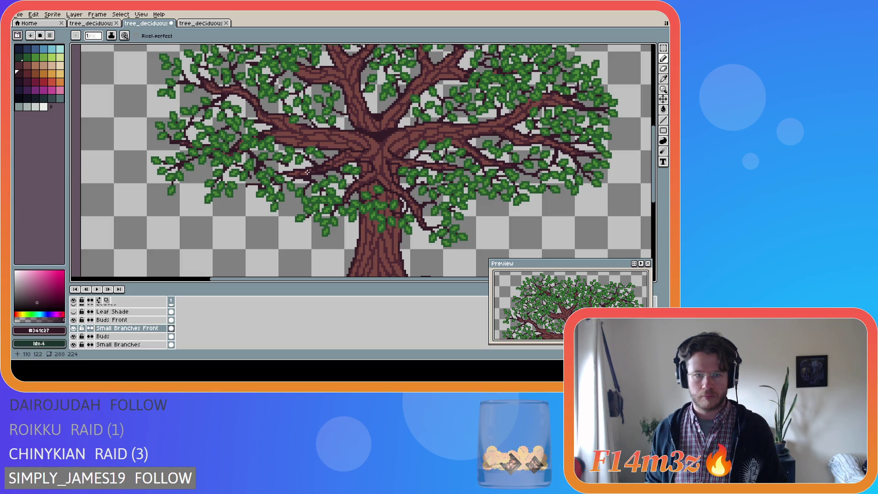
key(ctrl+z)
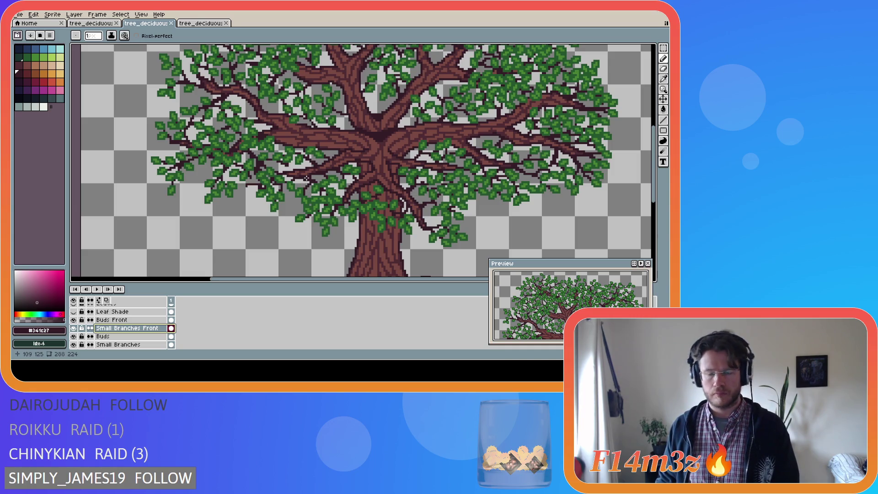
Zoom out and save the tree sprite with Ctrl+S.
scroll(306, 179, down, 1)
scroll(309, 182, up, 1)
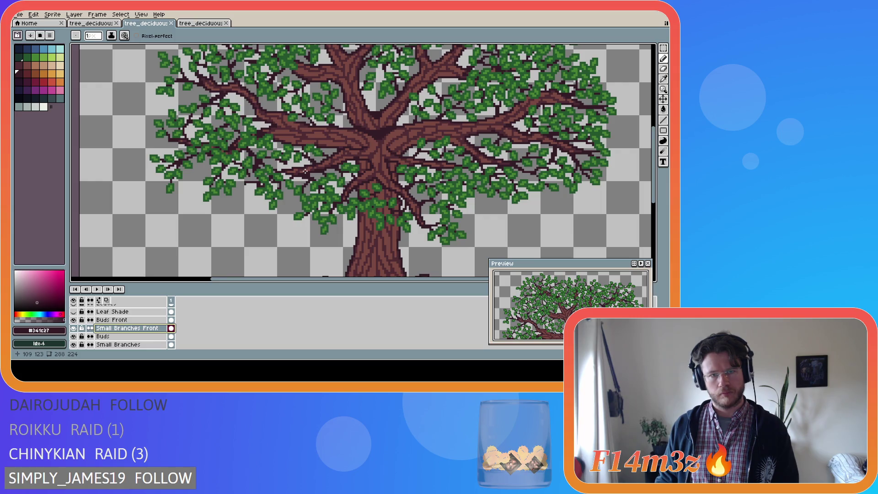
scroll(305, 172, down, 1)
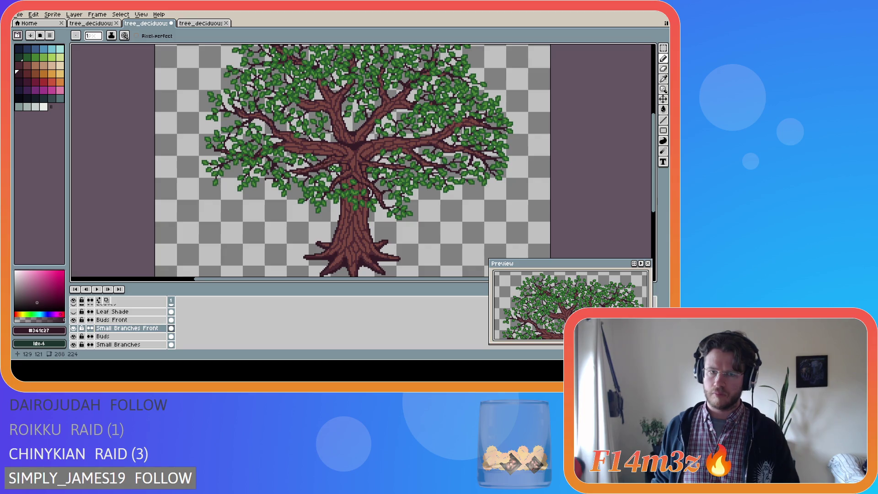
key(ctrl)
key(ctrl+s)
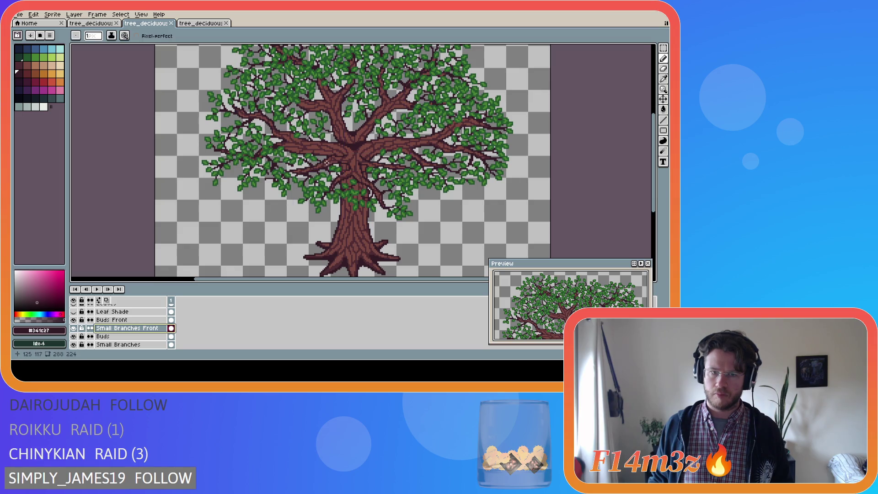
key(ctrl)
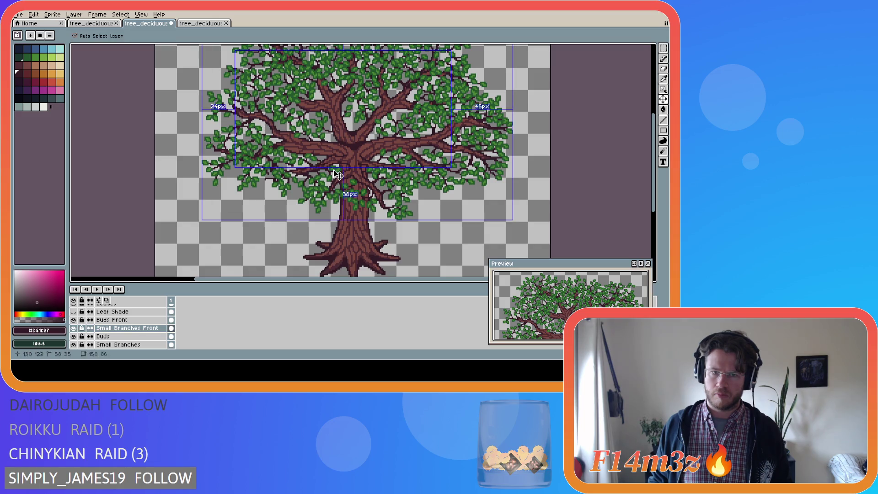
Draw a short dark twig on the Small Branches Front layer, then zoom out to check the tree.
scroll(305, 181, up, 2)
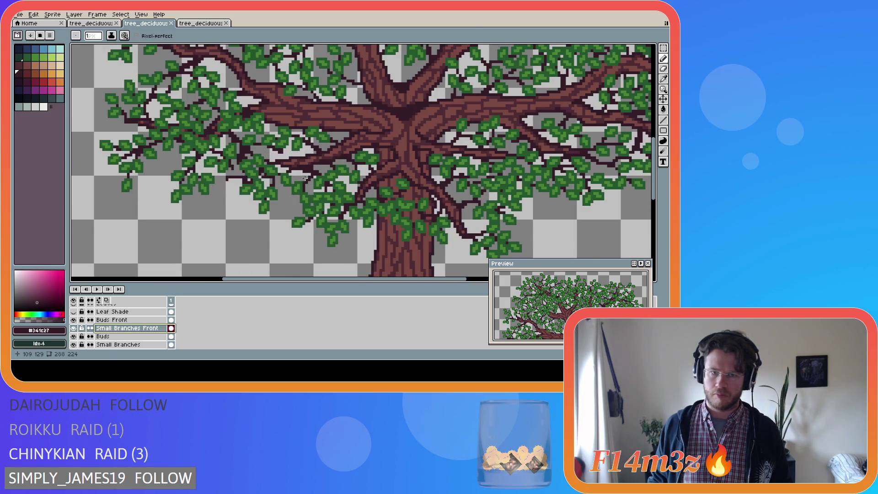
scroll(301, 170, down, 2)
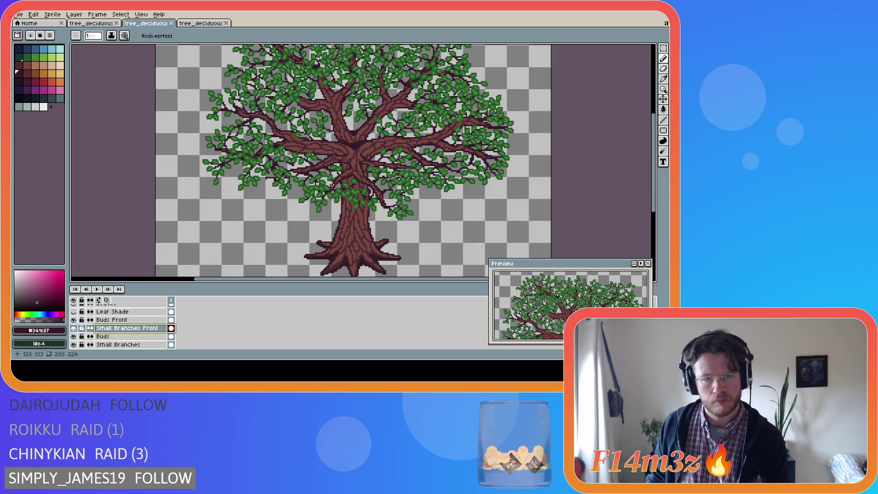
scroll(311, 183, up, 1)
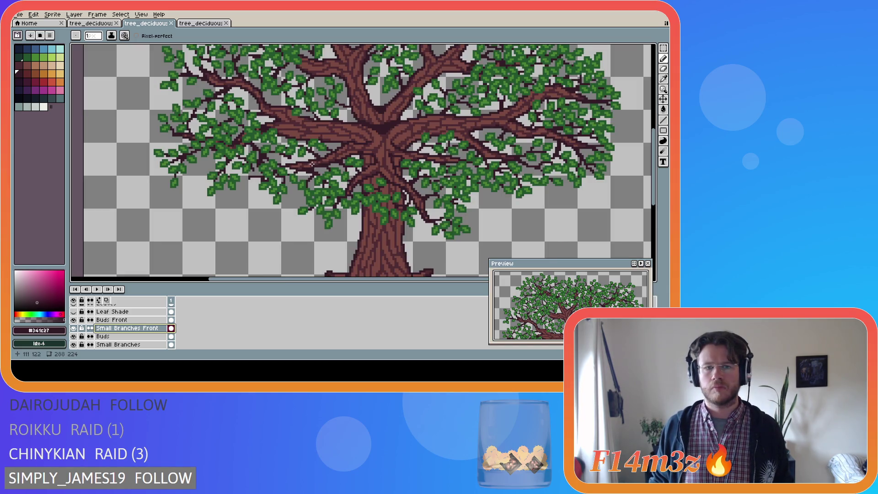
drag(317, 160, 296, 164)
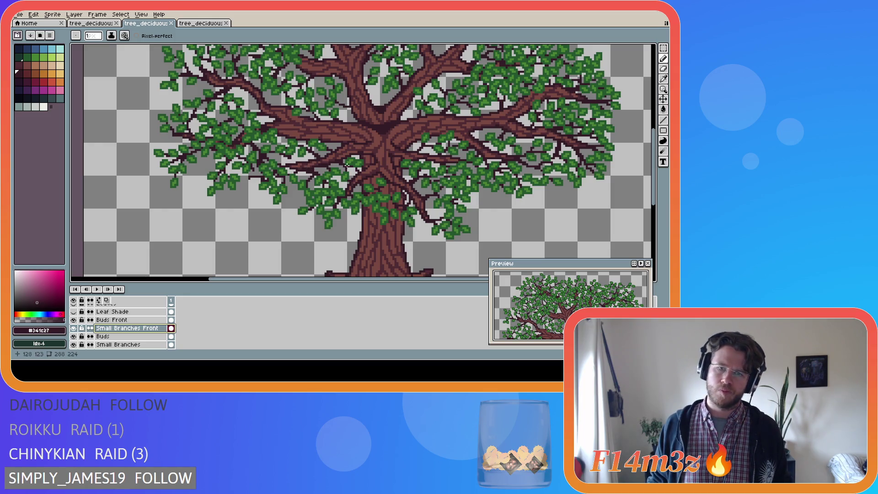
scroll(348, 163, down, 1)
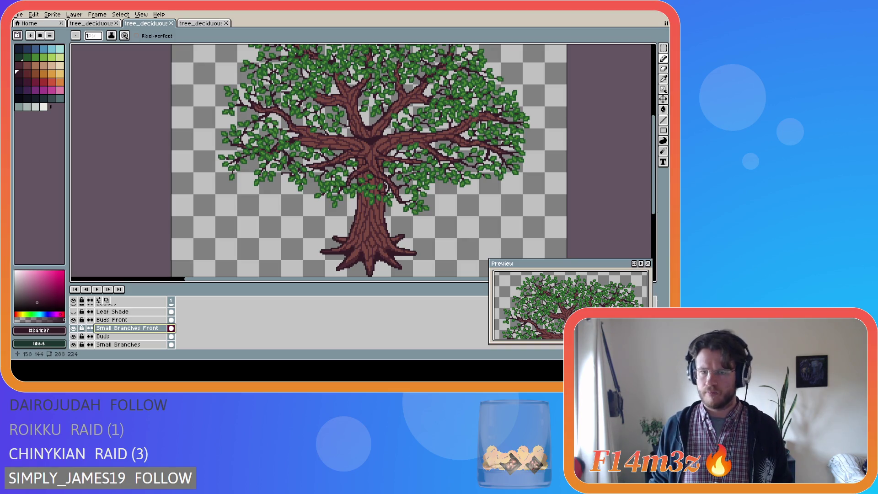
scroll(388, 186, up, 1)
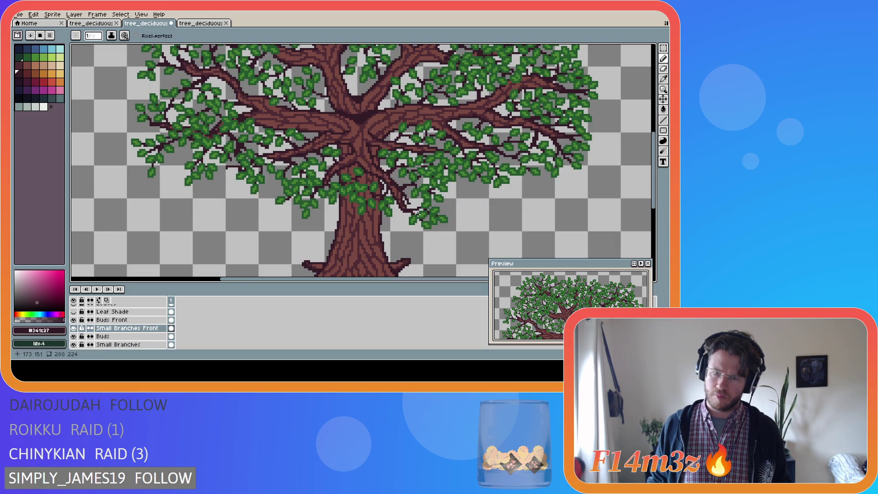
shift+click(401, 192)
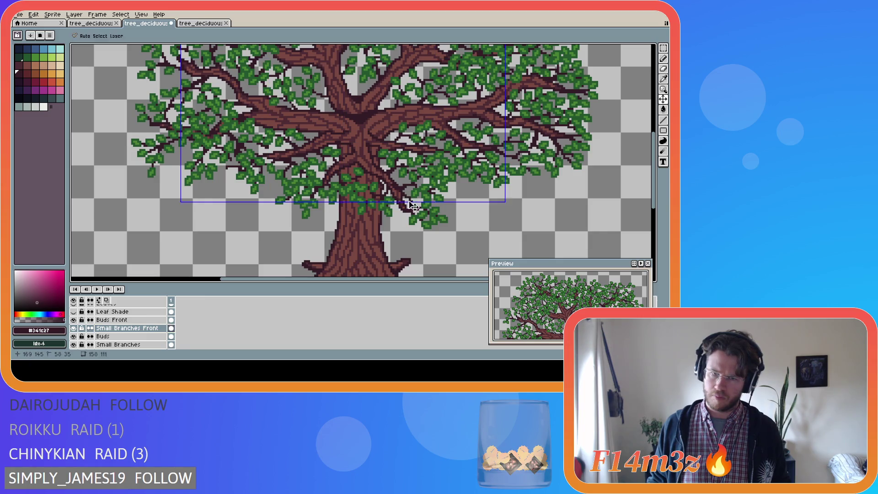
key(ctrl)
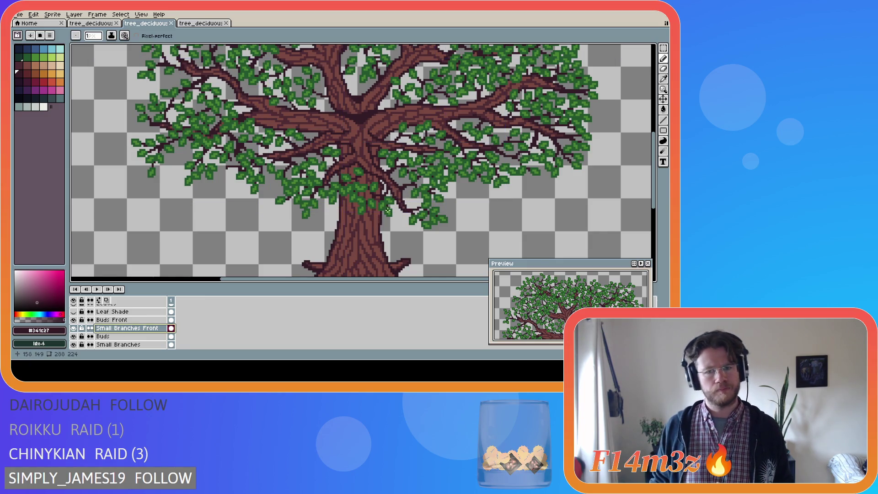
scroll(384, 214, down, 1)
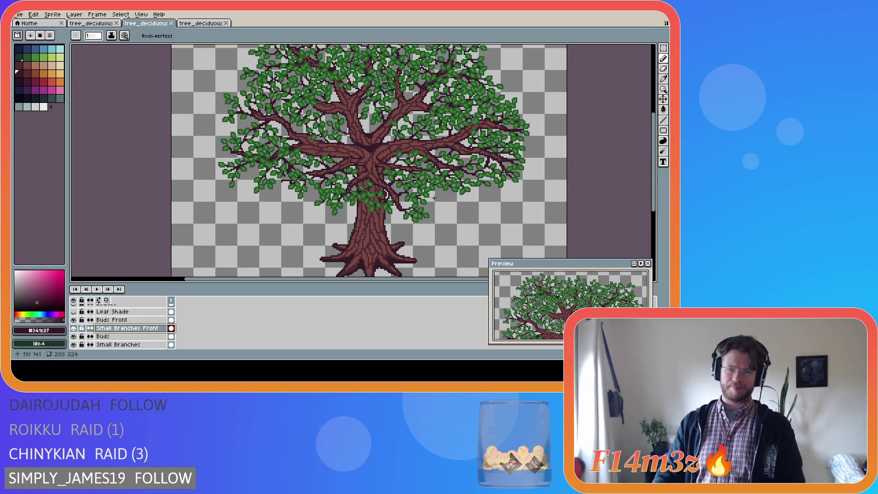
Zoom in and out to frame the tree's right-hand branches up close.
scroll(434, 198, down, 2)
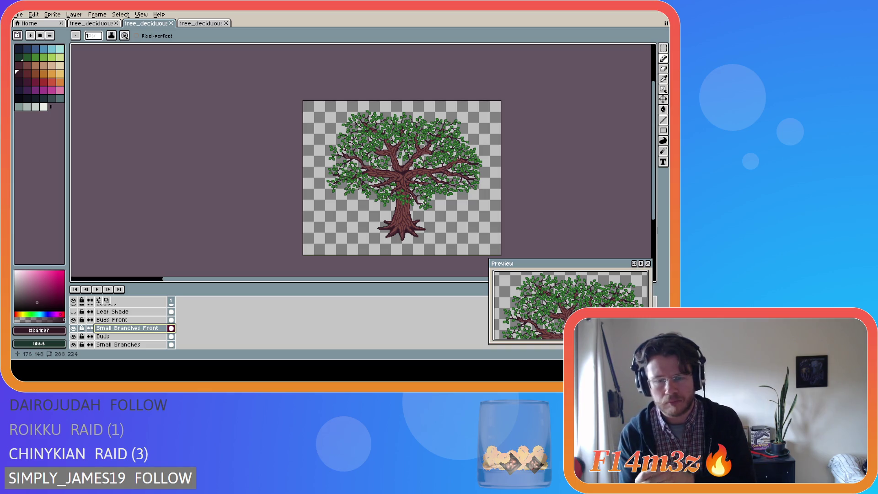
scroll(357, 179, up, 3)
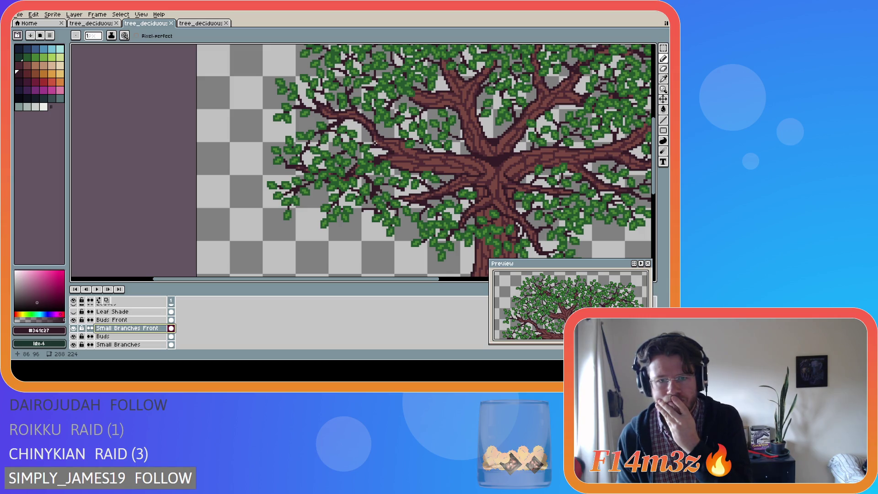
scroll(375, 143, down, 3)
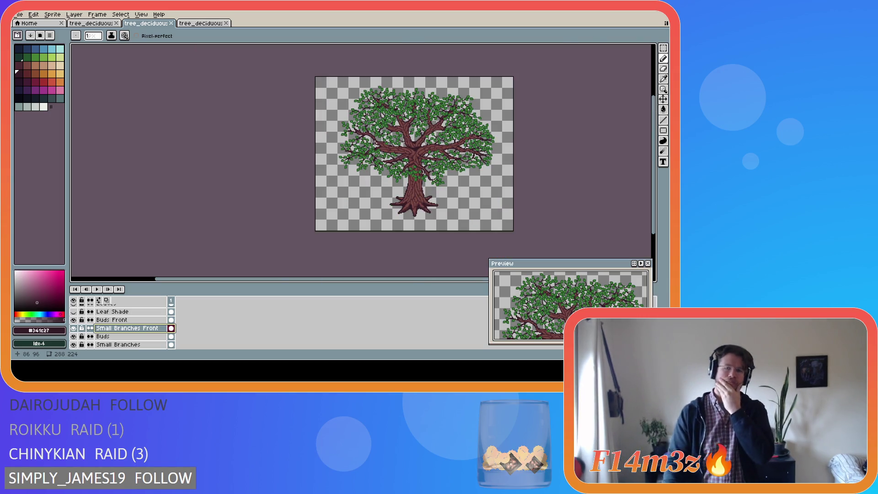
scroll(373, 138, up, 2)
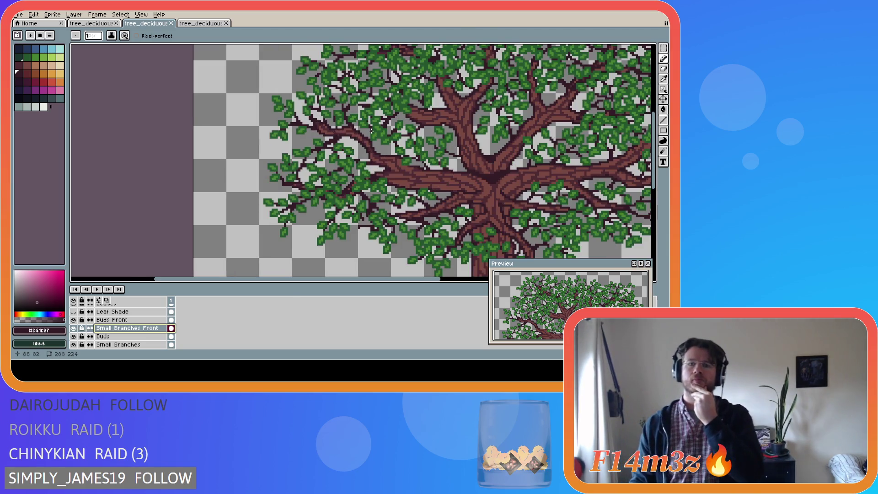
scroll(372, 130, down, 3)
scroll(380, 125, up, 2)
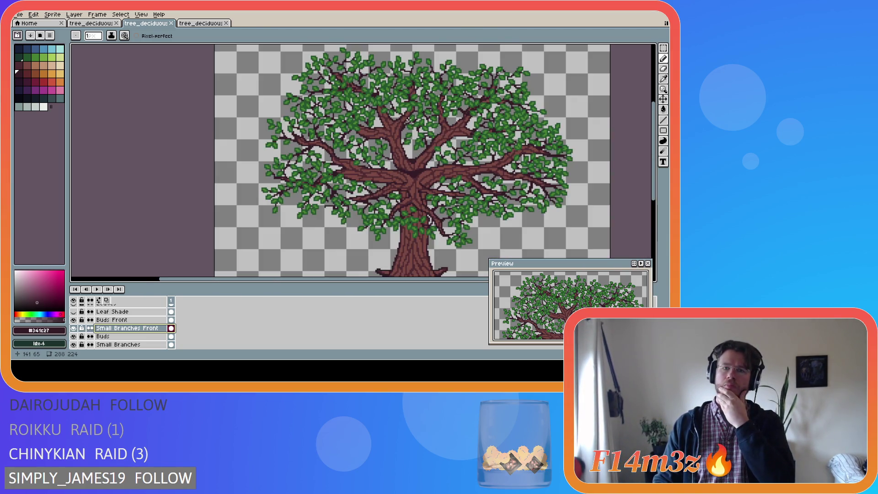
scroll(340, 129, down, 3)
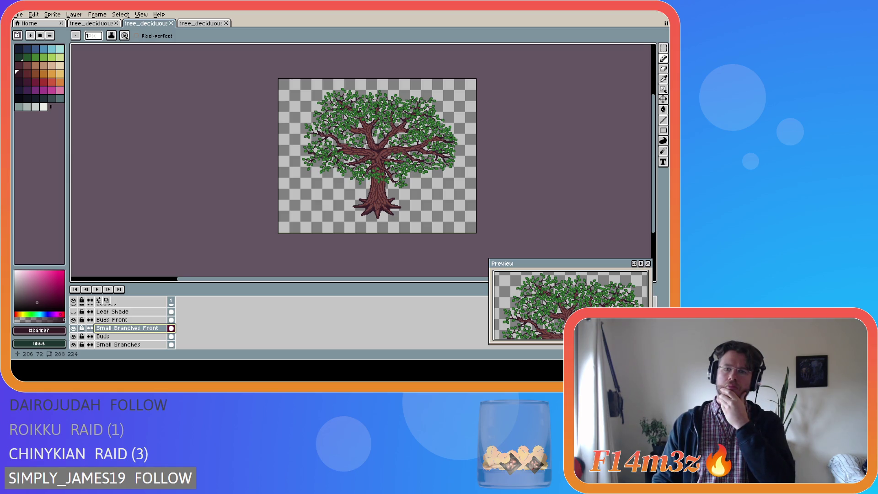
scroll(421, 128, up, 1)
scroll(421, 128, down, 1)
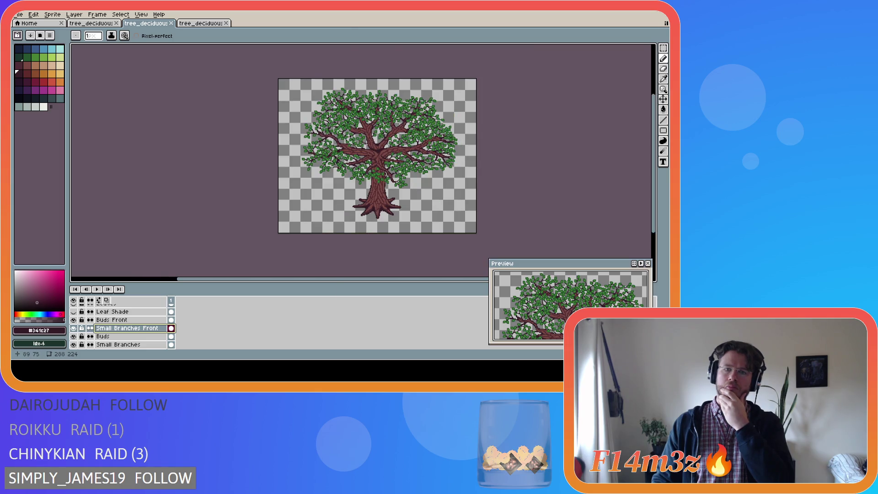
scroll(340, 130, up, 2)
scroll(333, 133, down, 2)
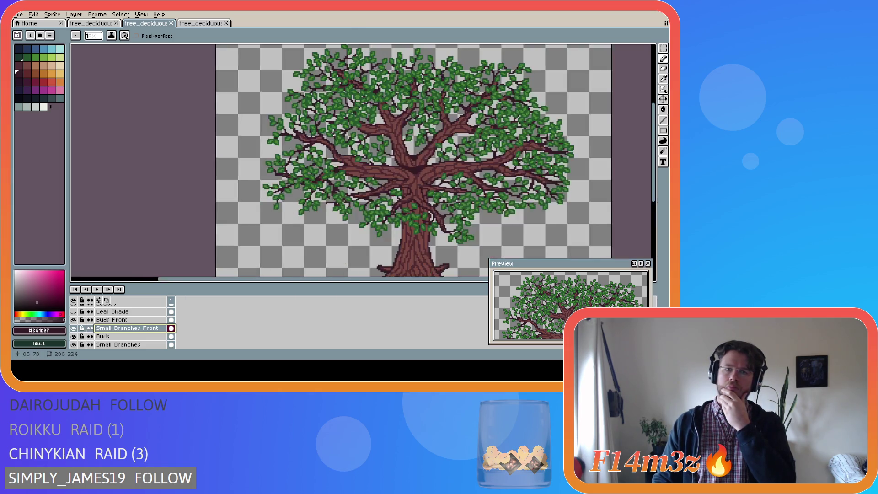
scroll(426, 138, up, 1)
scroll(428, 157, down, 1)
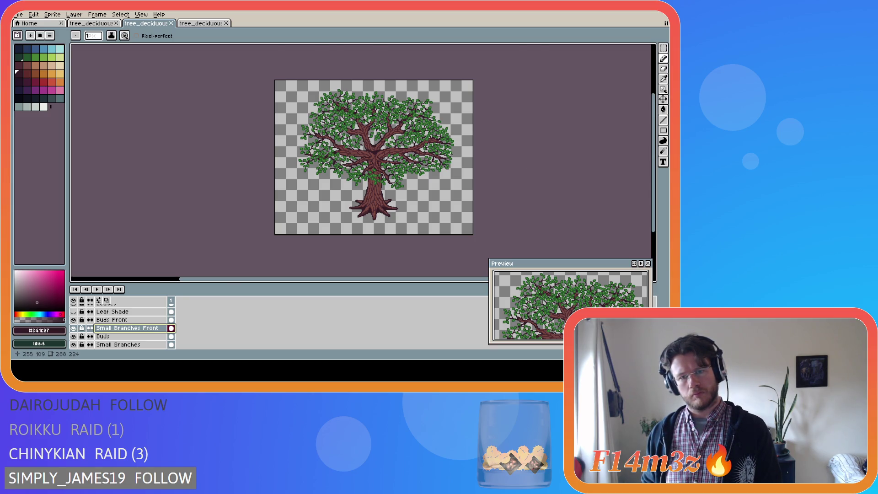
scroll(441, 155, up, 3)
Draw a short dark stroke on the right branches, then marquee-select a 17×16 patch there.
drag(329, 145, 345, 164)
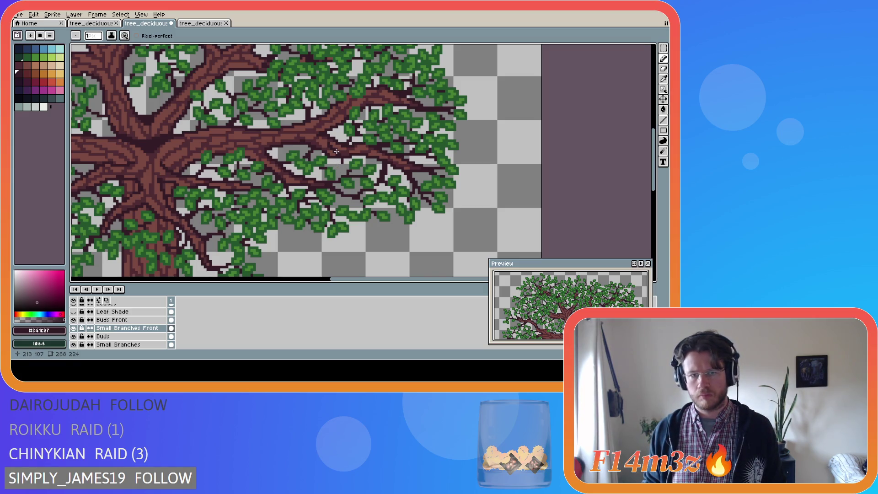
key(m)
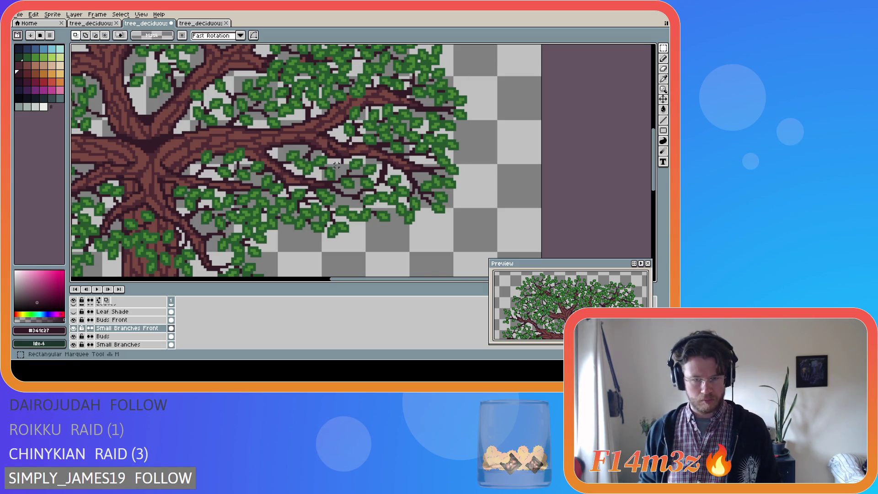
drag(310, 133, 359, 179)
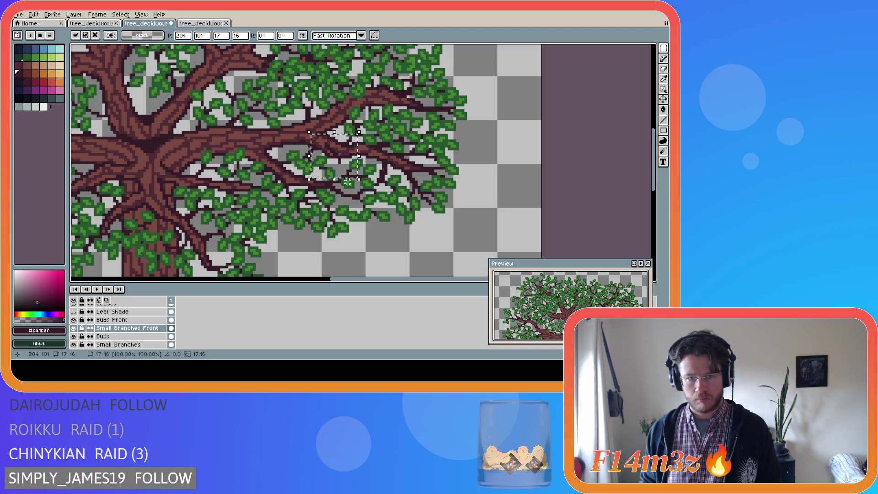